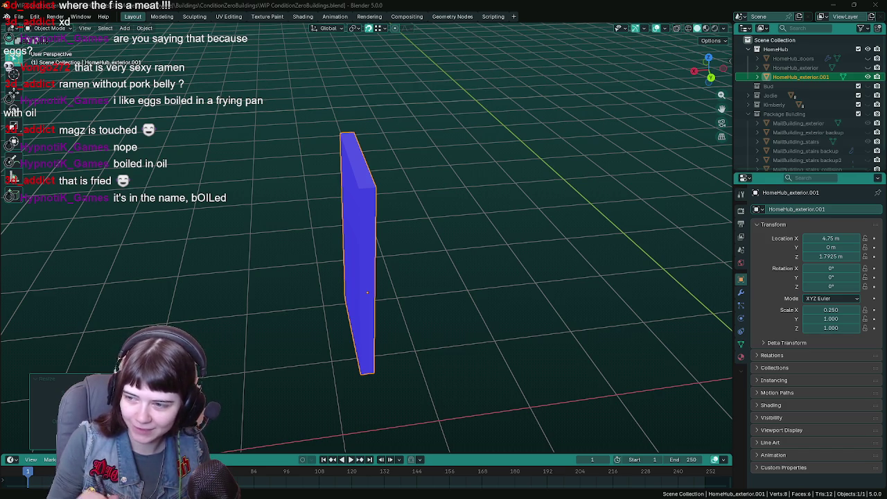
Switch from Blender to the Unreal level showing the HomeHub door in AntarcticaBase.
key("alt+Tab")
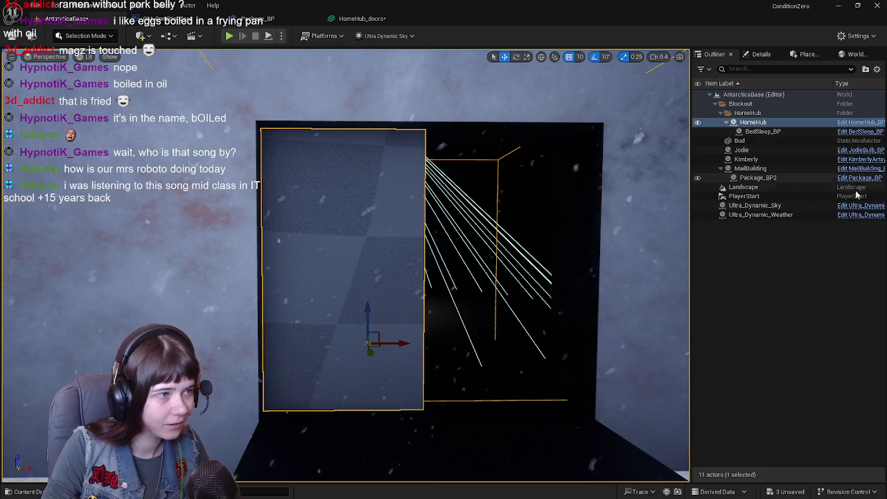
Save the level, open HomeHub_BP in its own tab, then return to AntarcticaBase with nothing selected.
mouse_move(485, 312)
left_mouse_down()
mouse_move(416, 264)
mouse_move(443, 277)
mouse_move(461, 343)
left_mouse_up()
key("ctrl+s")
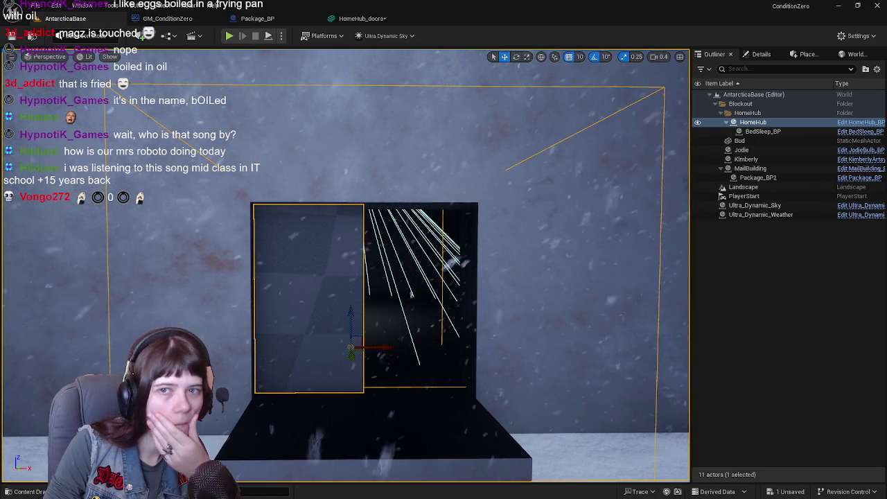
left_click(859, 122)
left_click(65, 18)
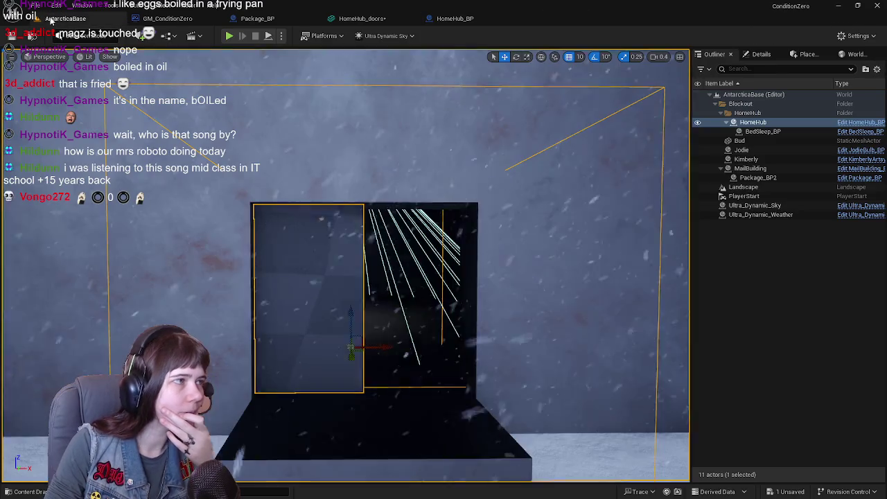
left_click(759, 270)
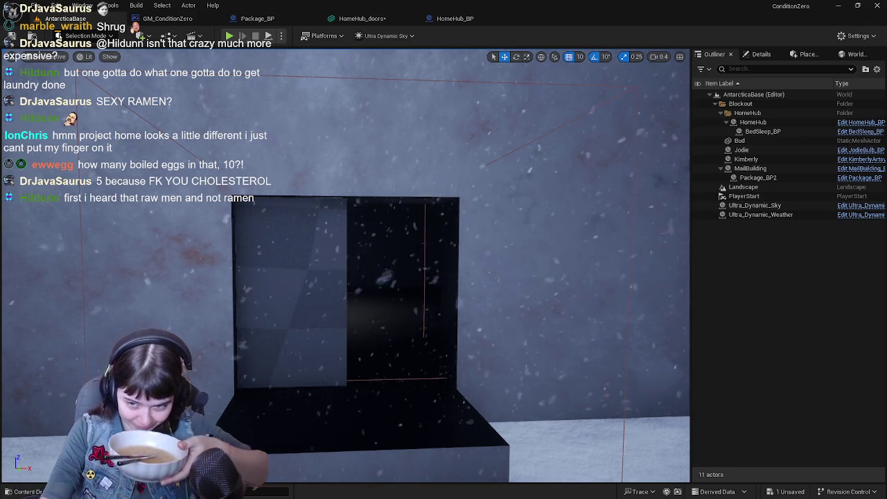
key("alt+Tab")
left_click(835, 7)
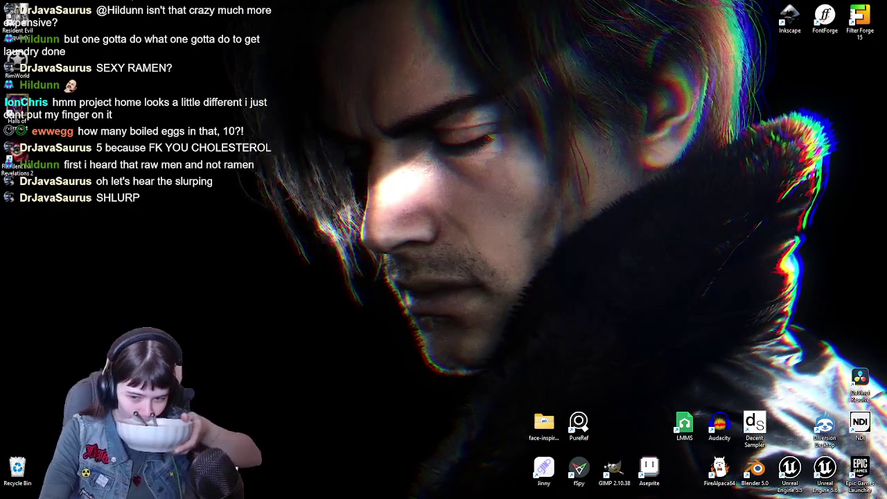
key("alt+Tab")
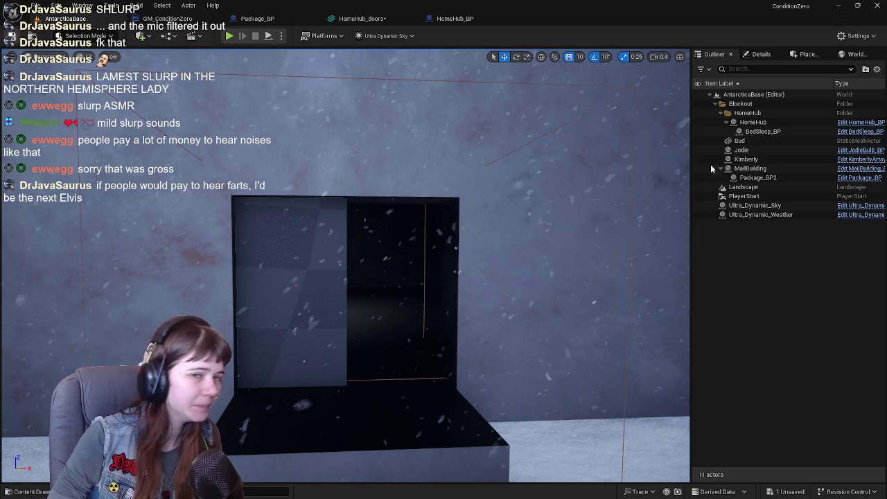
left_click(781, 170)
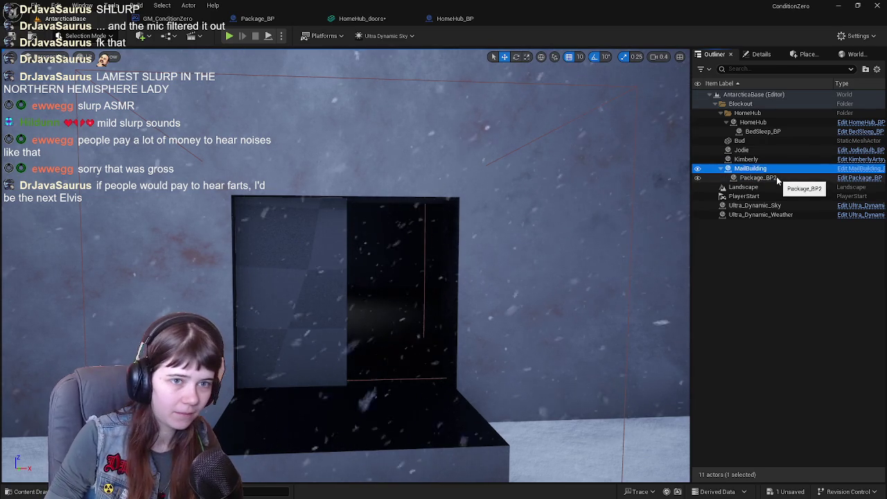
Save the HomeHub_doors mesh asset in its editor tab, then switch to Blender.
left_click(749, 228)
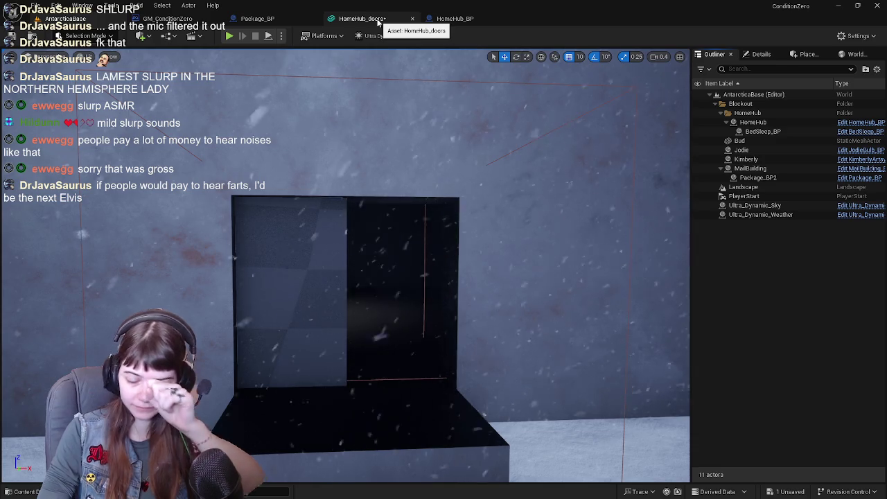
left_click(385, 20)
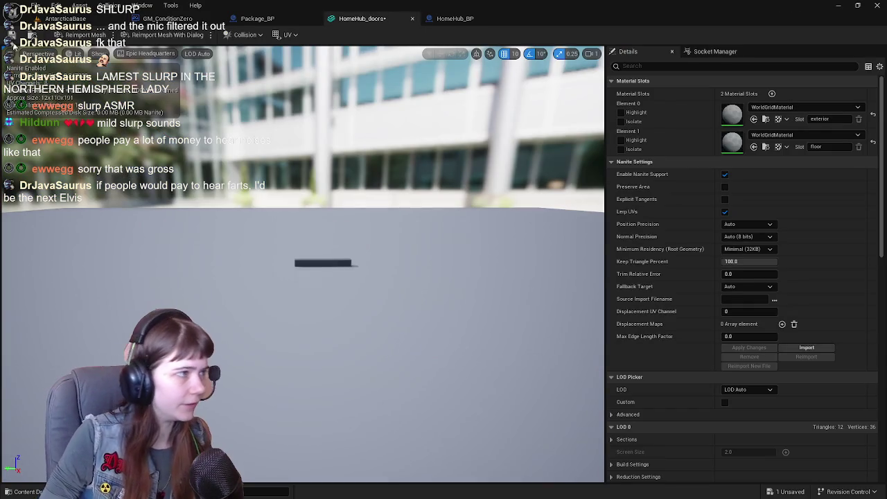
key("ctrl+s")
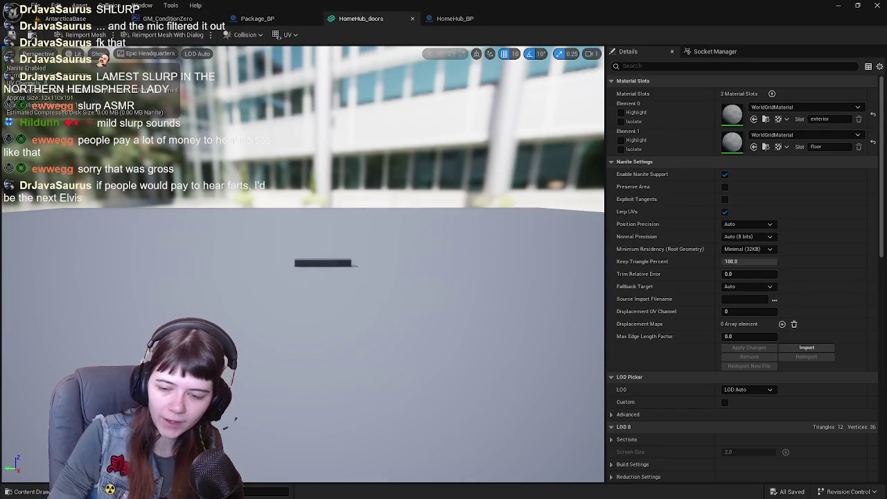
key("alt+Tab")
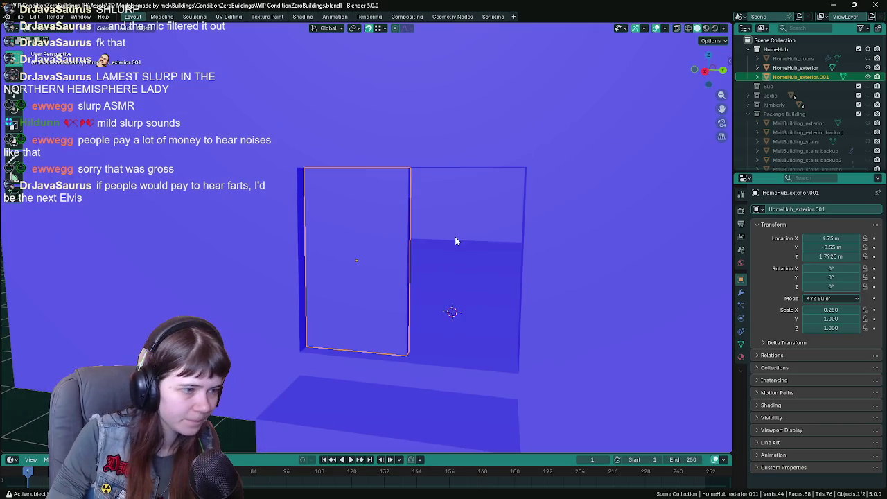
Move the door to location 0, 0, 0, inspect it from below, then undo that and save.
key("ctrl+s")
left_click_drag(831, 238, 831, 256)
type("0")
key("Return")
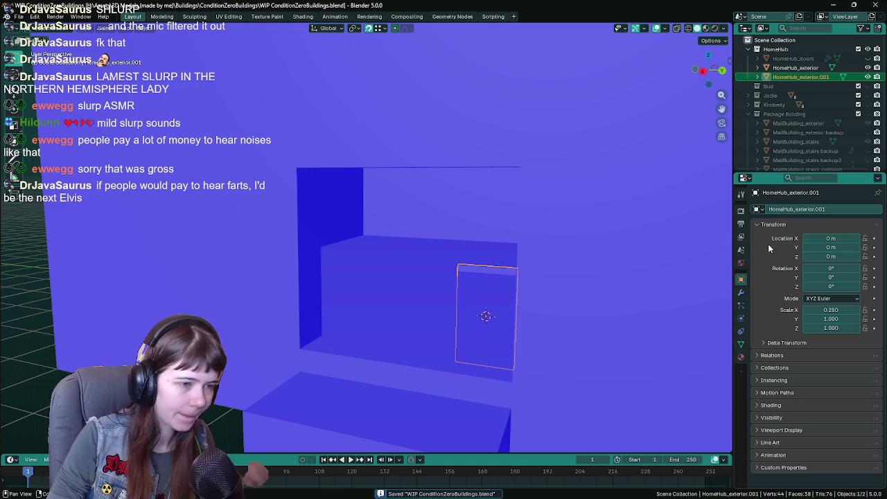
mouse_move(511, 284)
left_mouse_down()
mouse_move(508, 257)
mouse_move(519, 271)
left_mouse_up()
mouse_move(520, 352)
left_mouse_down()
mouse_move(428, 178)
mouse_move(583, 279)
mouse_move(493, 225)
mouse_move(396, 183)
left_mouse_up()
key("ctrl+s")
key("ctrl+z")
Enter Edit Mode on the door mesh, briefly in wireframe, then back in solid shading.
key("Tab")
mouse_move(350, 140)
left_mouse_down()
mouse_move(472, 291)
mouse_move(390, 222)
mouse_move(416, 235)
mouse_move(421, 208)
left_mouse_up()
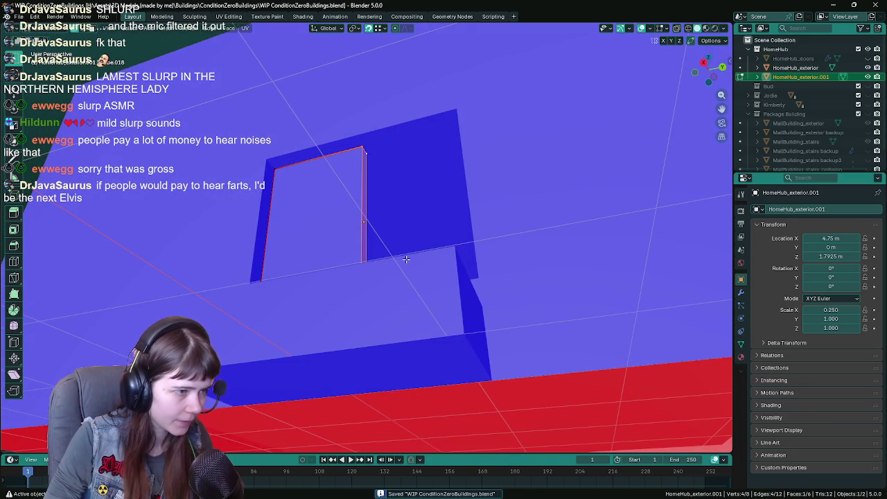
key("shift+z")
key("z")
left_click(469, 309)
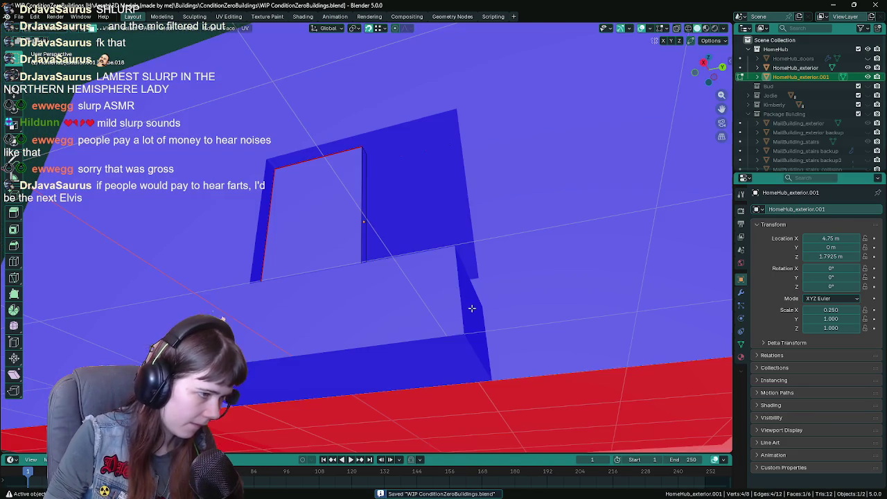
Snap the 3D cursor to the selected door face, undoing a mistaken vertex snap first.
right_click(195, 57)
mouse_move(195, 57)
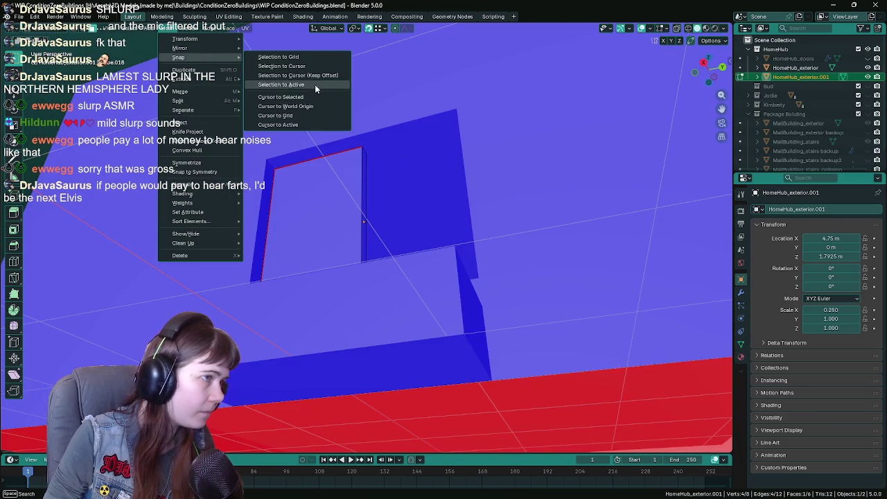
left_click(315, 83)
key("ctrl+z")
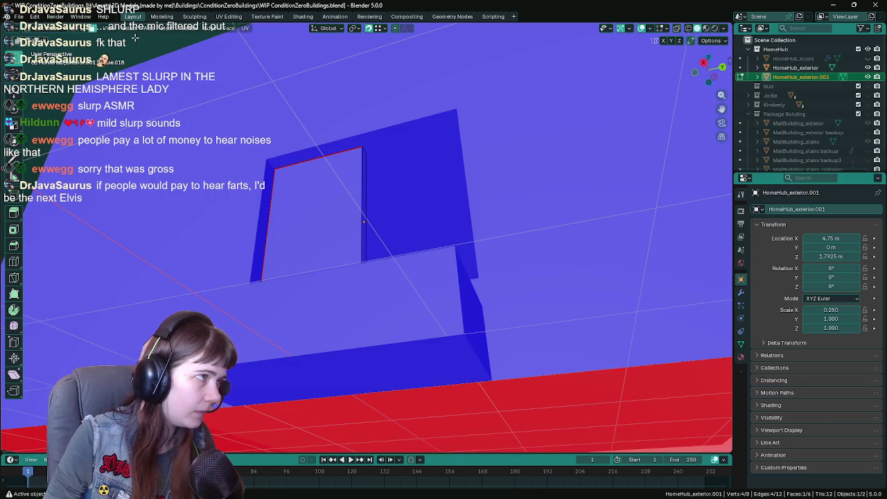
right_click(167, 32)
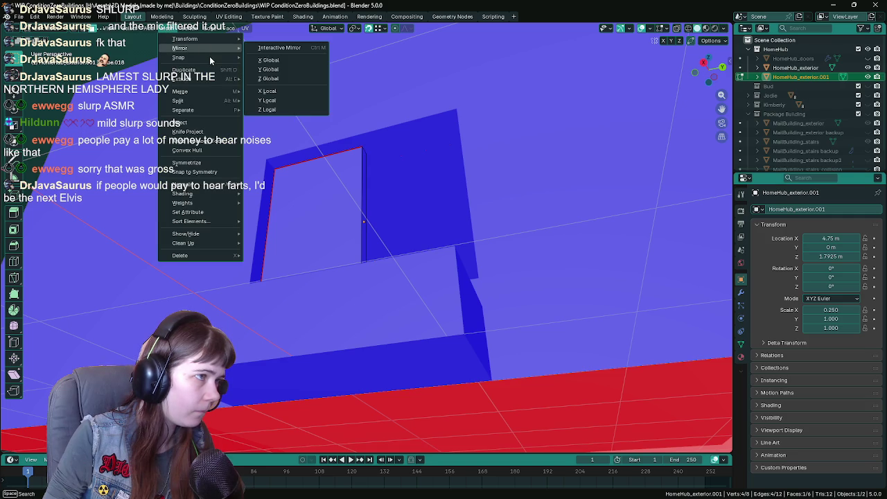
mouse_move(191, 59)
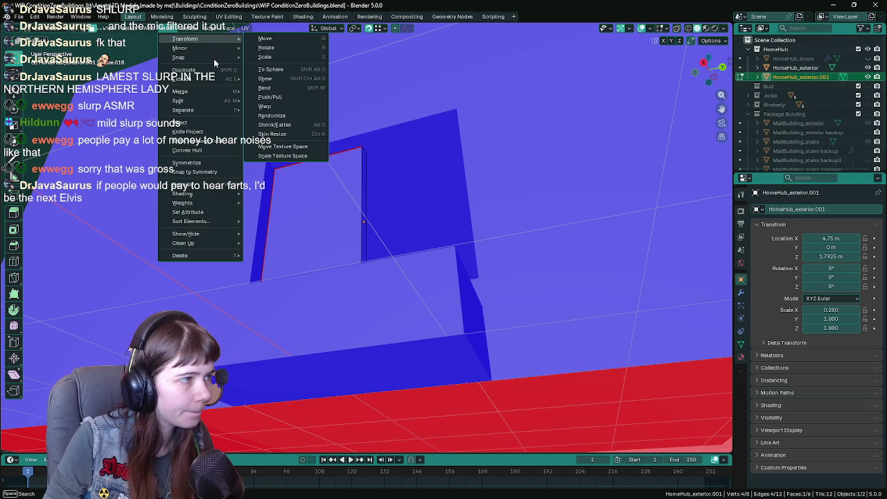
left_click(302, 98)
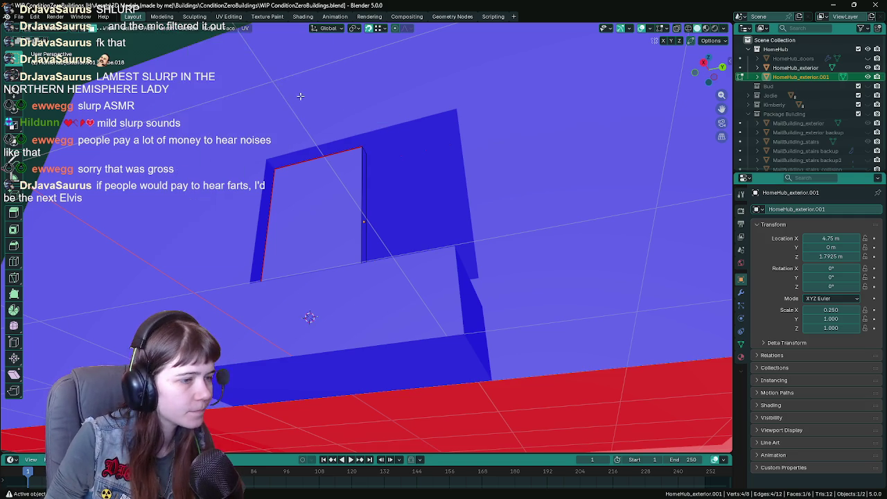
Save, return to Object Mode, and set the door's origin to the 3D cursor.
key("ctrl+s")
key("Tab")
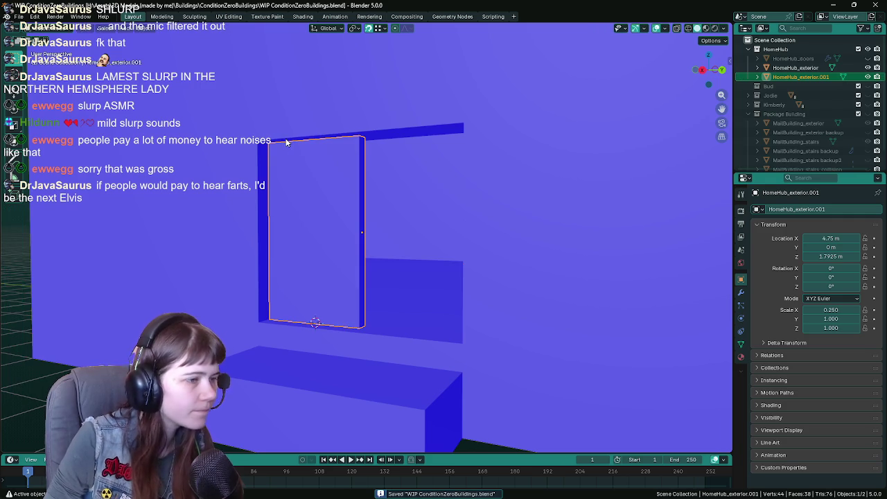
left_click(149, 28)
mouse_move(182, 50)
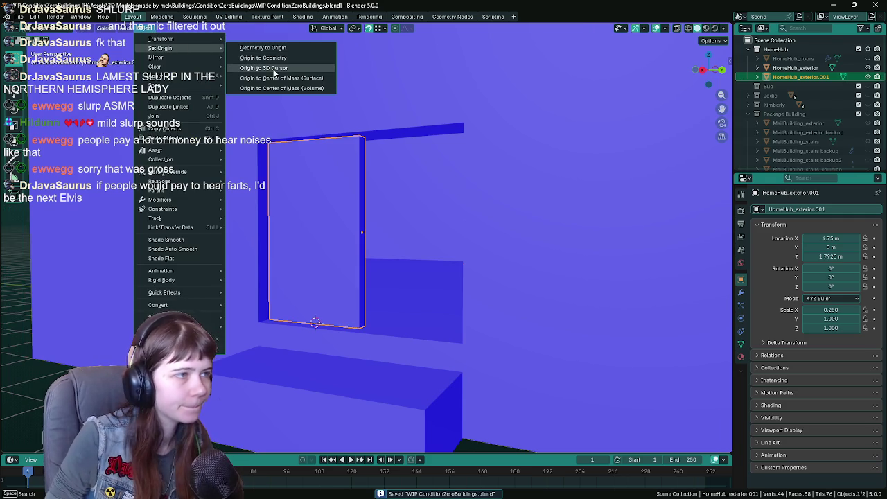
left_click(263, 67)
Cancel a premature FBX export and move the door to location 0, 0, 0.
key("q")
left_click(393, 137)
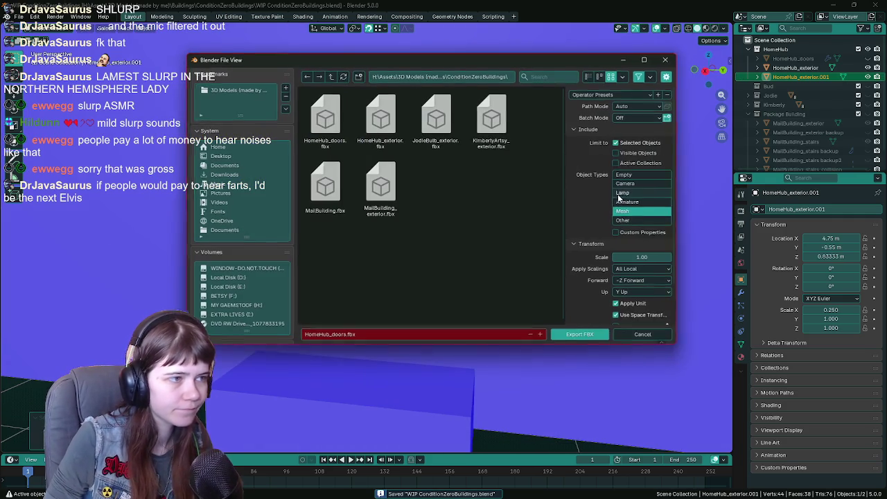
left_click(656, 332)
left_click_drag(842, 238, 843, 256)
type("0")
key("Return")
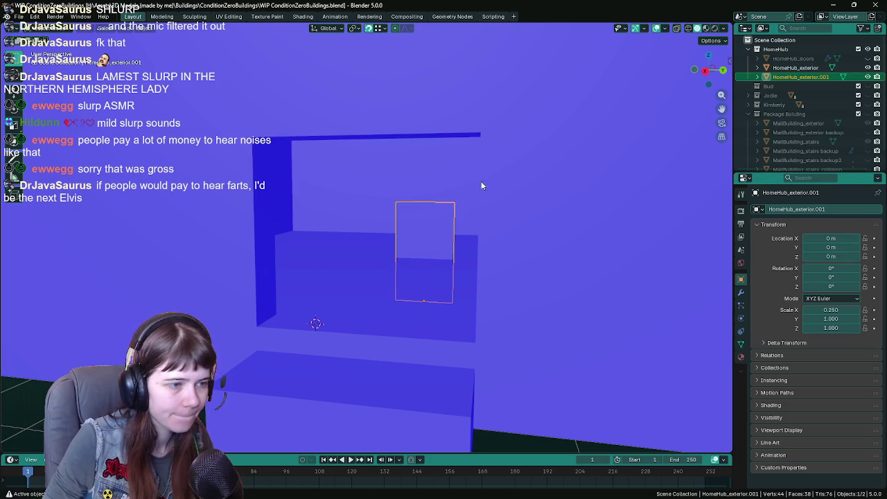
Export the door over the existing HomeHub_doors.fbx using the saved export preset.
key("q")
left_click(460, 185)
left_click(609, 94)
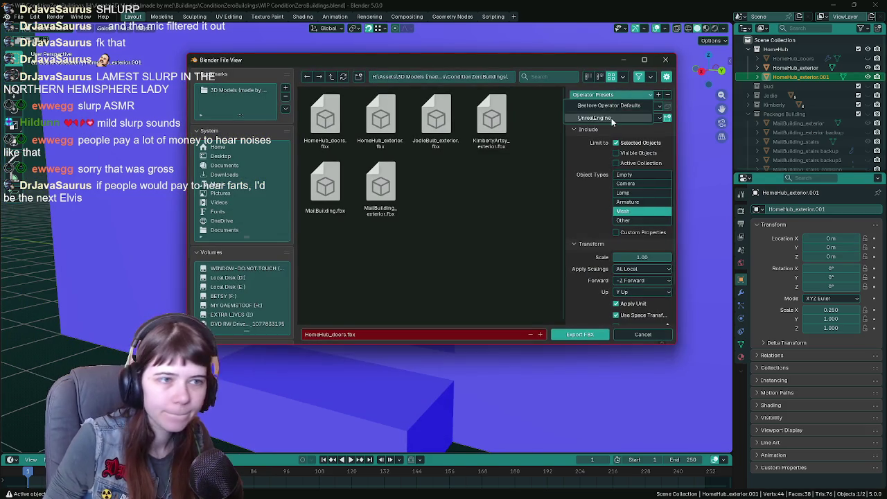
double_click(342, 129)
key("KP_1")
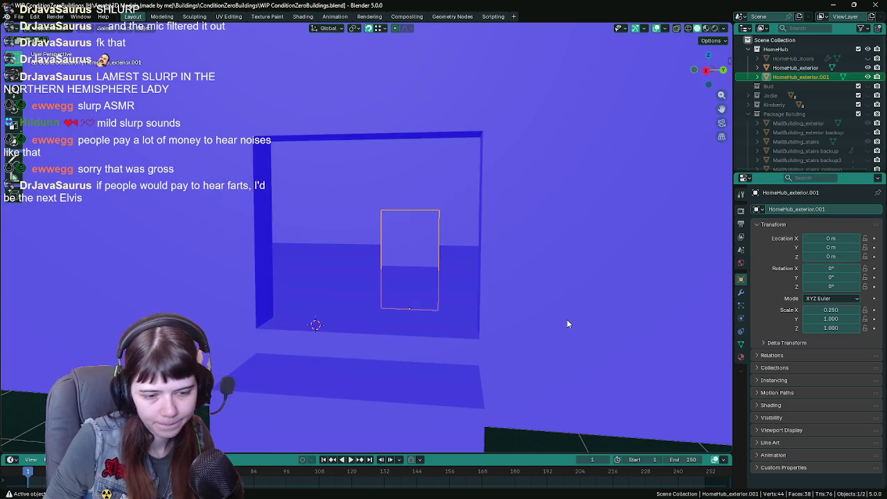
Restore the door's original location, save the blend file, and switch to Unreal.
key("ctrl+z")
key("ctrl+s")
key("alt+Tab")
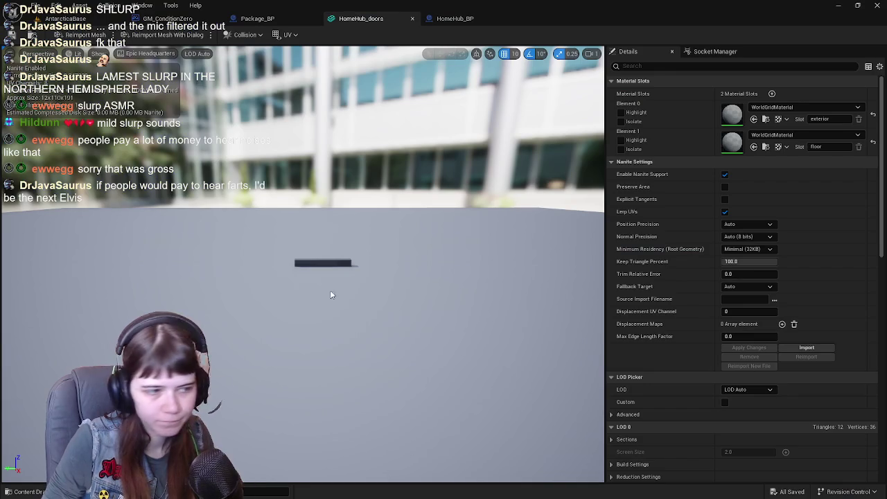
Reimport HomeHub_doors from the Content Drawer, check the preview, and return to Blender.
key("ctrl+space")
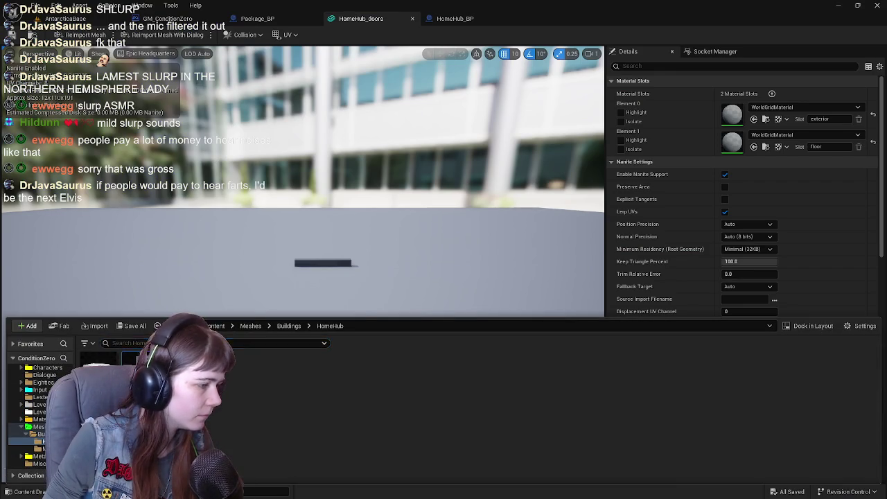
right_click(128, 357)
left_click(159, 114)
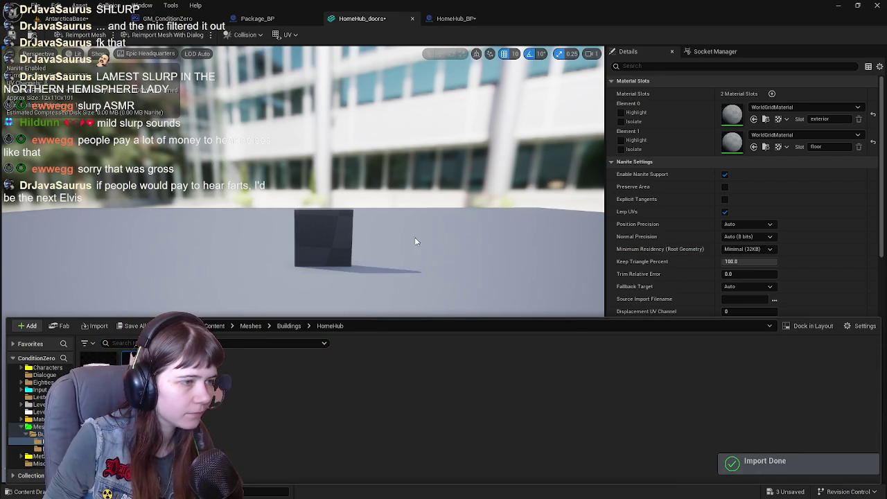
left_click_drag(412, 242, 407, 364)
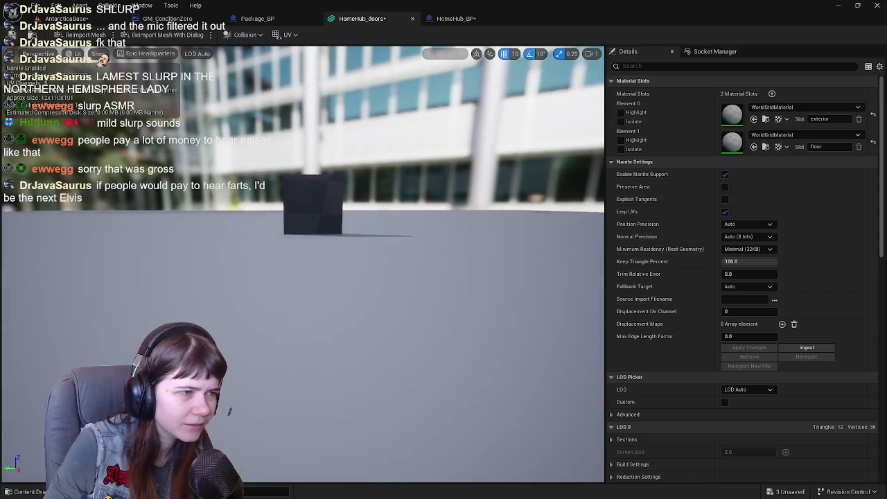
key("alt+Tab")
Zero the door piece's location to 0, 0, 0 and save the blend file.
left_click_drag(519, 210, 555, 208)
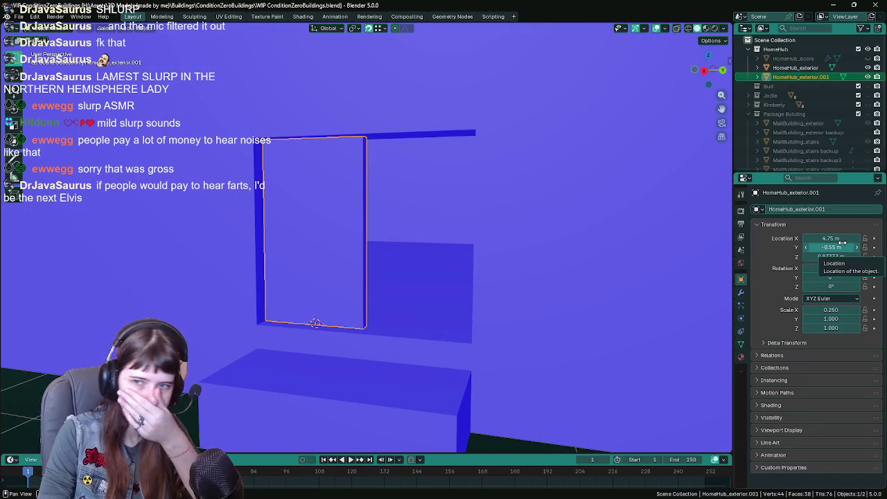
left_click_drag(842, 239, 841, 258)
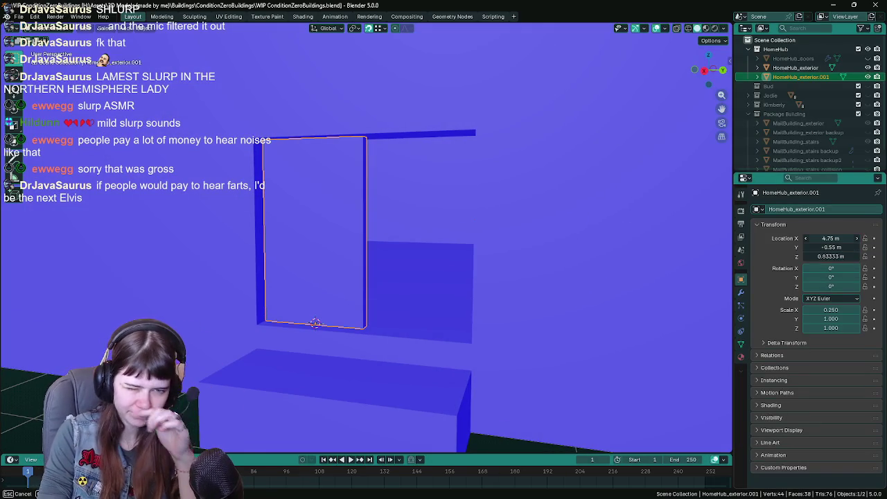
type("0")
key("Return")
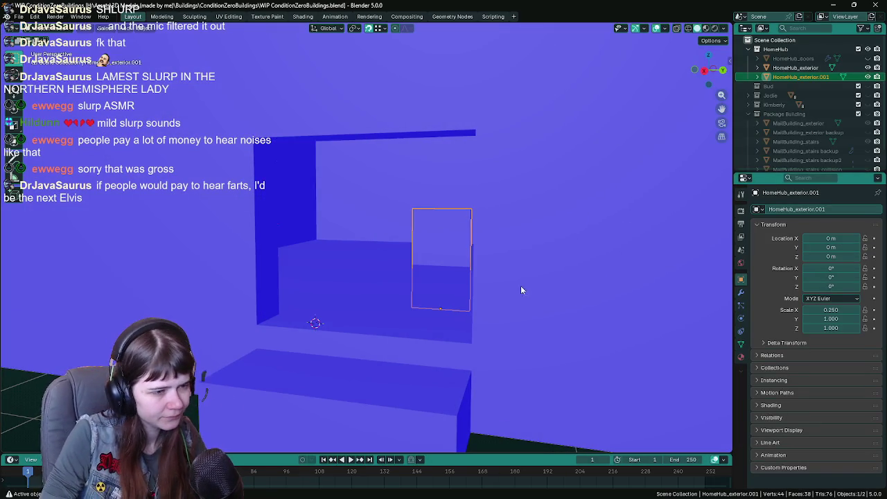
scroll(523, 297, "up", 5)
scroll(467, 244, "down", 3)
mouse_move(535, 281)
left_mouse_down()
mouse_move(406, 140)
mouse_move(456, 205)
mouse_move(509, 233)
mouse_move(460, 246)
mouse_move(487, 246)
left_mouse_up()
key("ctrl+s")
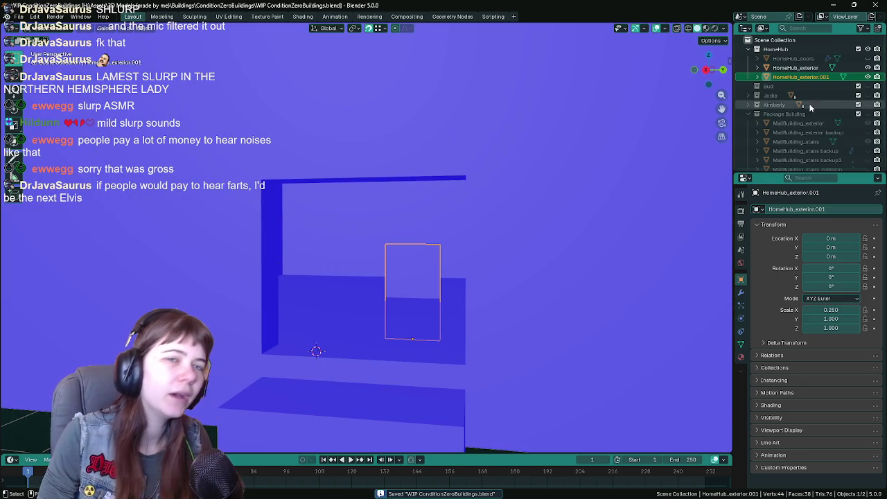
Rename the HomeHub_exterior.001 object to HomeHub_doors.001.
double_click(800, 76)
left_click(802, 76)
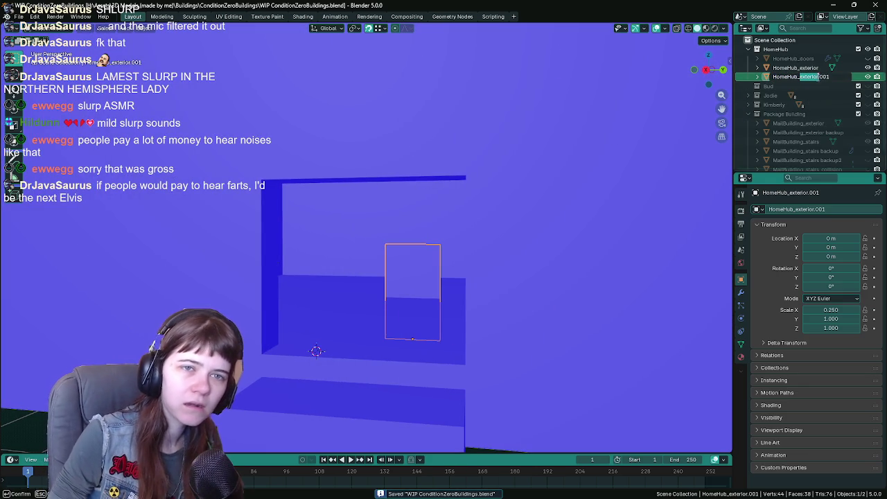
type("s")
key("Return")
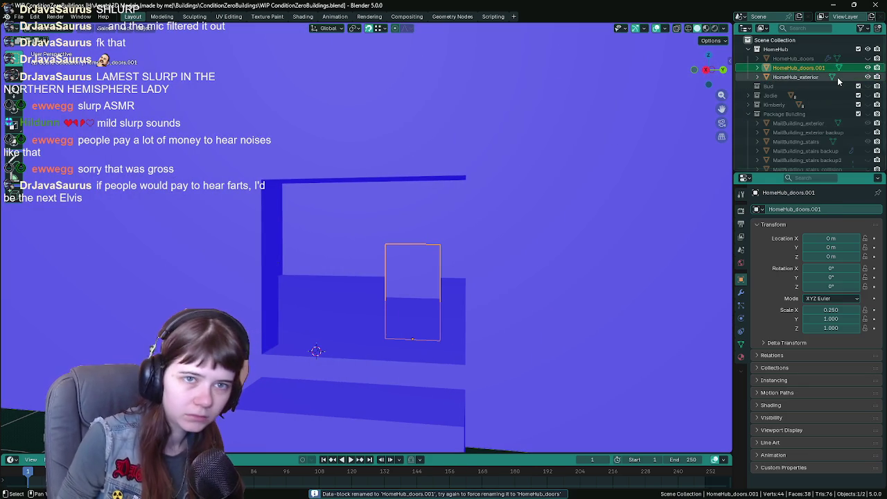
Select and delete the old HomeHub_doors, then undo back to the door's original location and save.
left_click(807, 59)
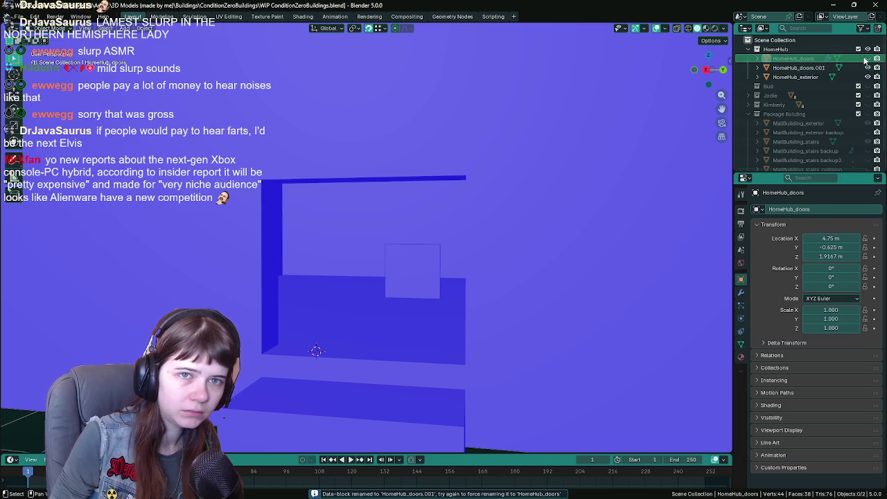
left_click(796, 77)
left_click(804, 59)
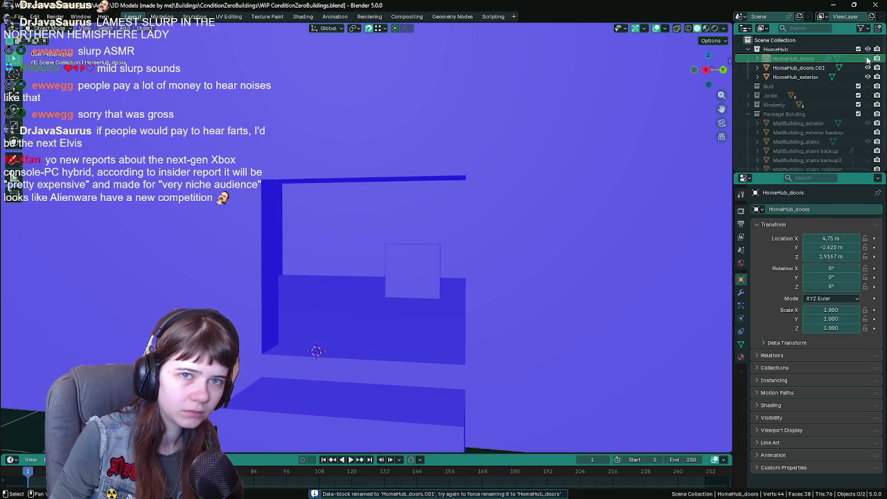
left_click(804, 59)
key("Delete")
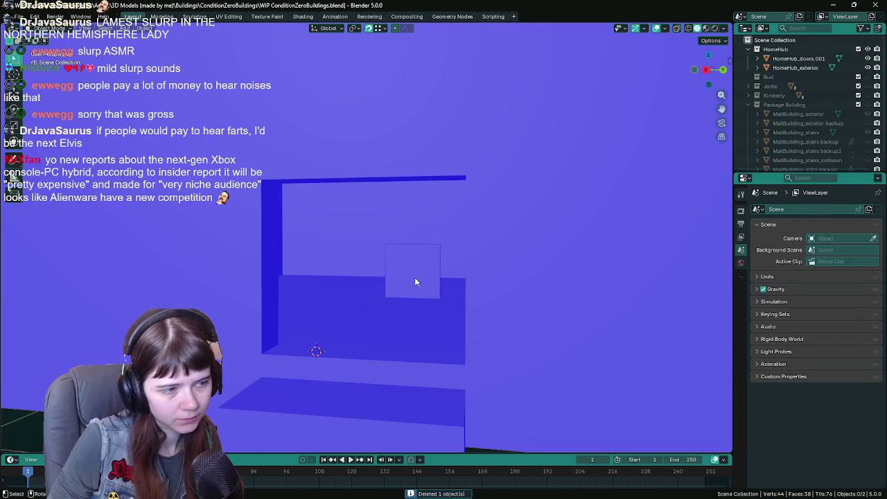
key("ctrl+z")
key("ctrl+shift+z")
key("ctrl+z")
key("ctrl+z")
key("ctrl+z")
key("ctrl+z")
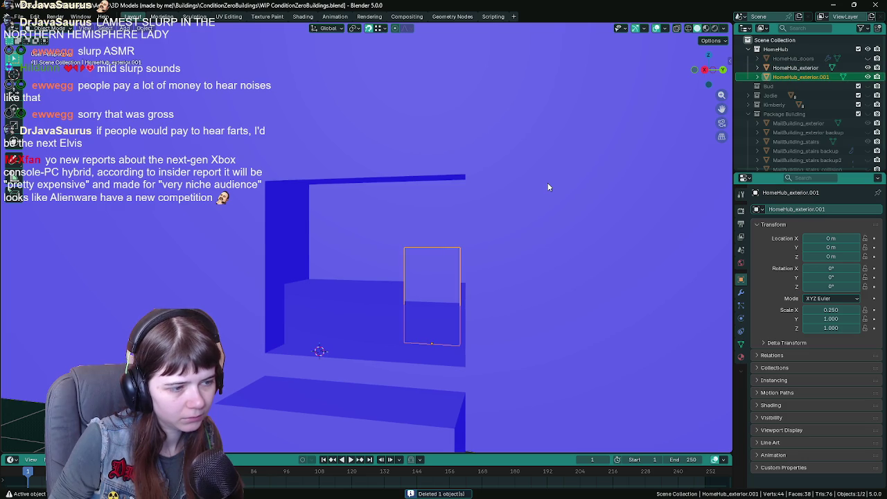
key("ctrl+z")
key("ctrl+s")
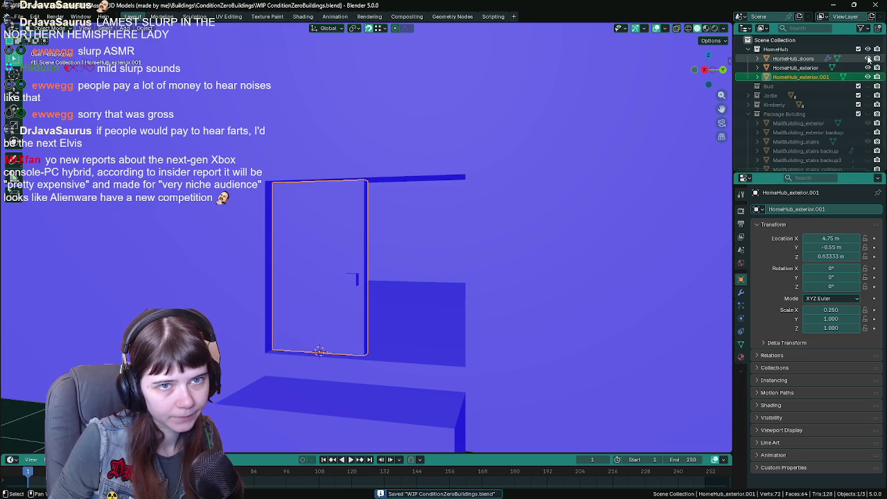
Delete the old HomeHub_doors object, rename the door piece to HomeHub_doors, and save.
key("Delete")
double_click(801, 67)
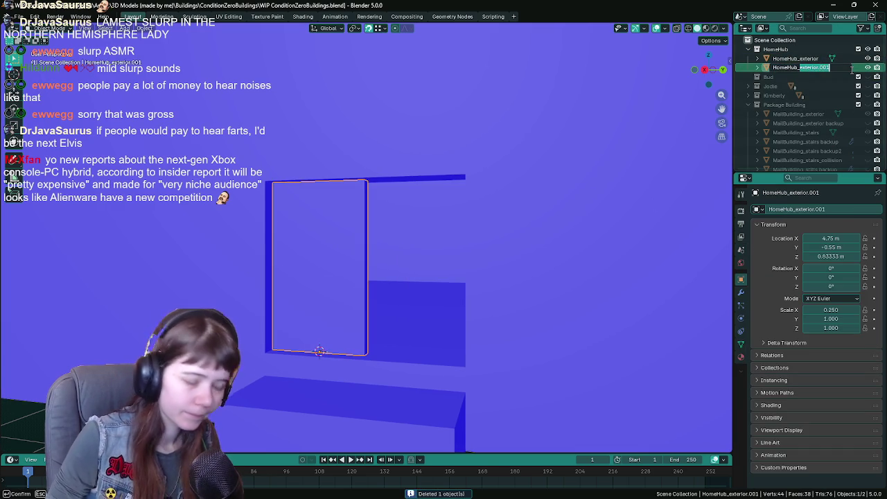
type("doors")
key("Return")
key("ctrl+s")
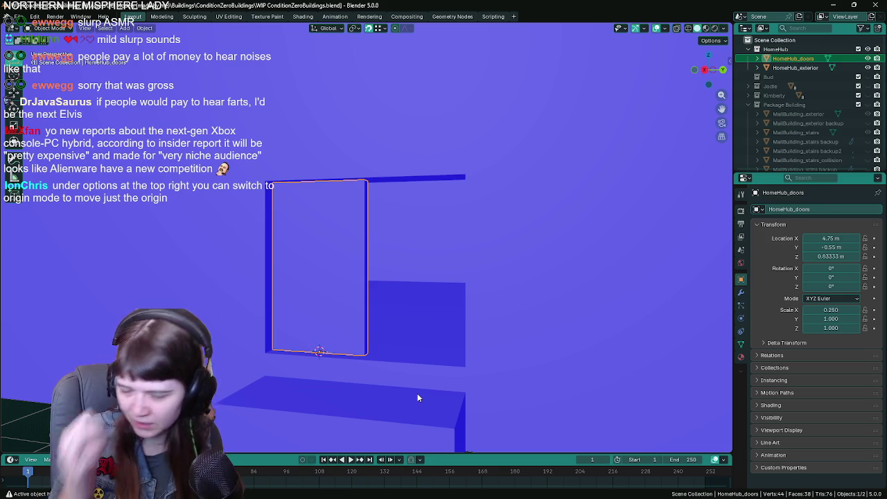
left_click(710, 41)
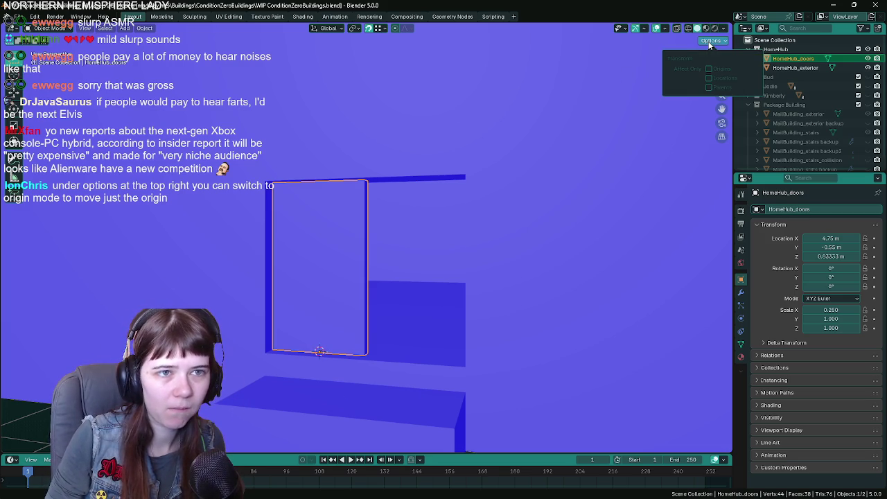
left_click(709, 69)
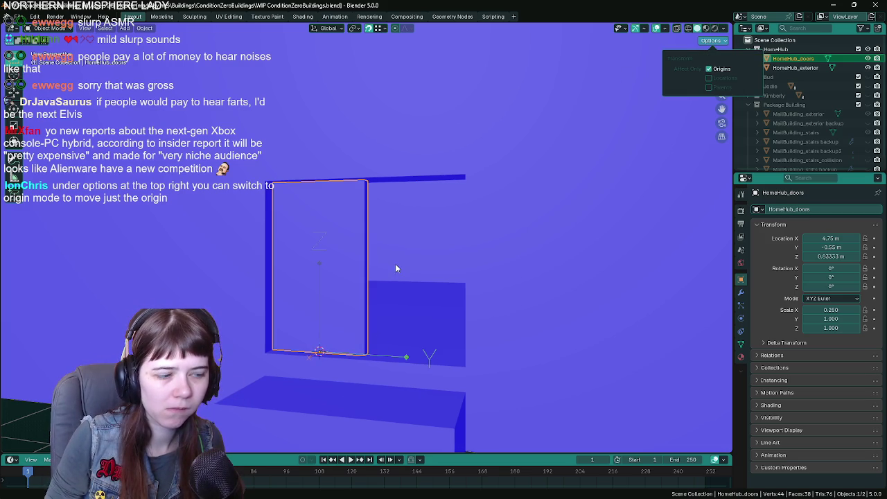
mouse_move(400, 282)
left_mouse_down()
mouse_move(420, 317)
mouse_move(392, 309)
mouse_move(410, 305)
mouse_move(393, 299)
mouse_move(402, 295)
left_mouse_up()
left_click(711, 40)
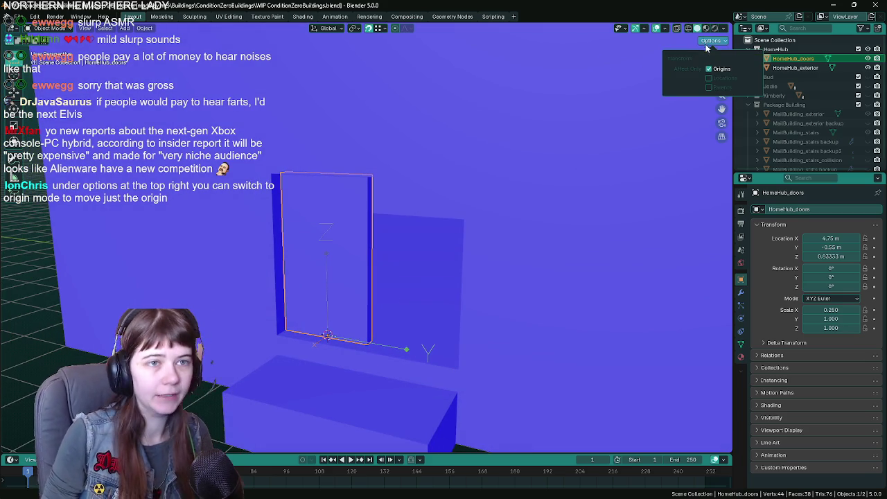
left_click(708, 69)
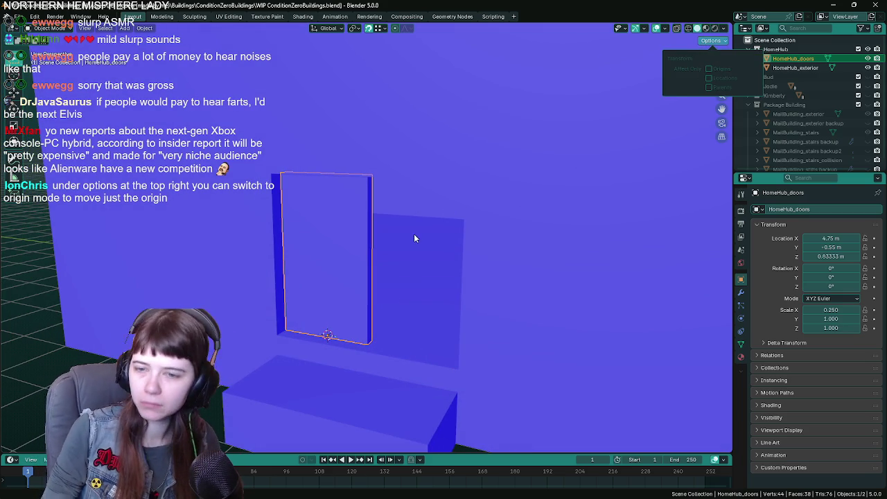
left_click_drag(432, 244, 454, 244)
key("ctrl+s")
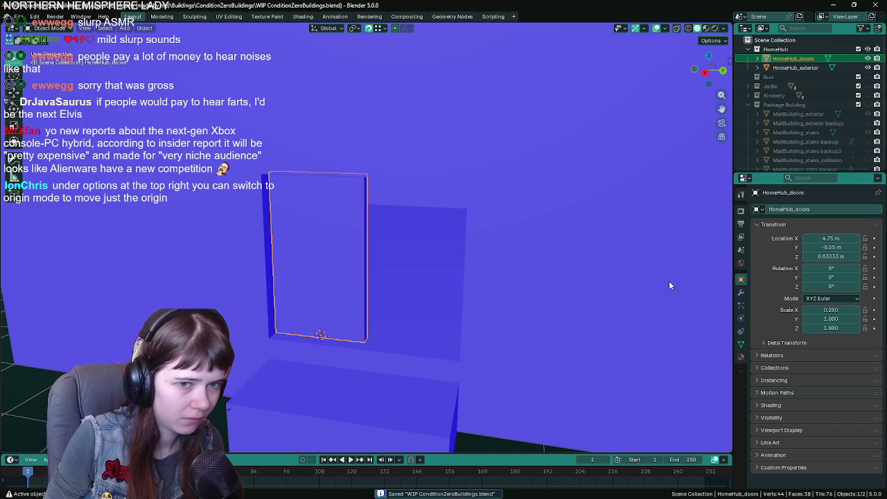
mouse_move(448, 372)
left_mouse_down()
mouse_move(428, 277)
mouse_move(440, 253)
mouse_move(377, 245)
left_mouse_up()
scroll(416, 271, "up", 4)
mouse_move(442, 292)
left_mouse_down()
mouse_move(438, 272)
mouse_move(402, 312)
mouse_move(390, 296)
mouse_move(384, 217)
mouse_move(406, 249)
mouse_move(454, 279)
mouse_move(793, 274)
left_mouse_up()
scroll(406, 250, "down", 2)
left_click(831, 257)
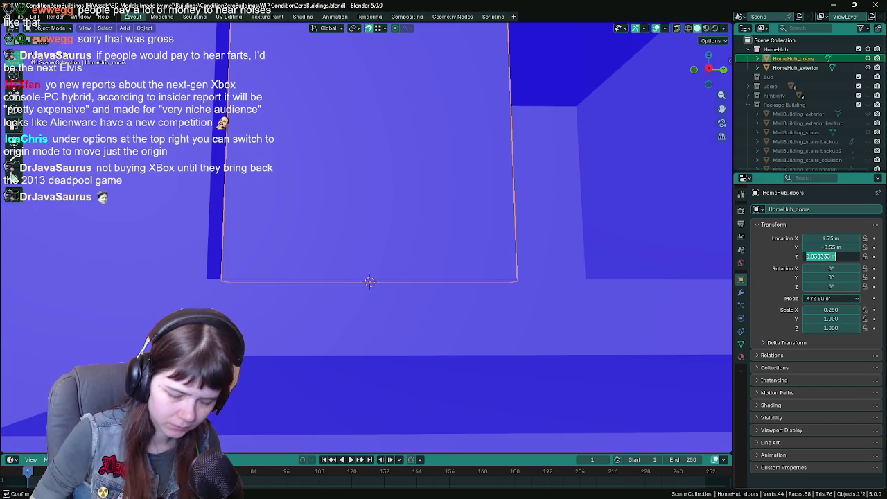
key("Return")
scroll(418, 315, "down", 3)
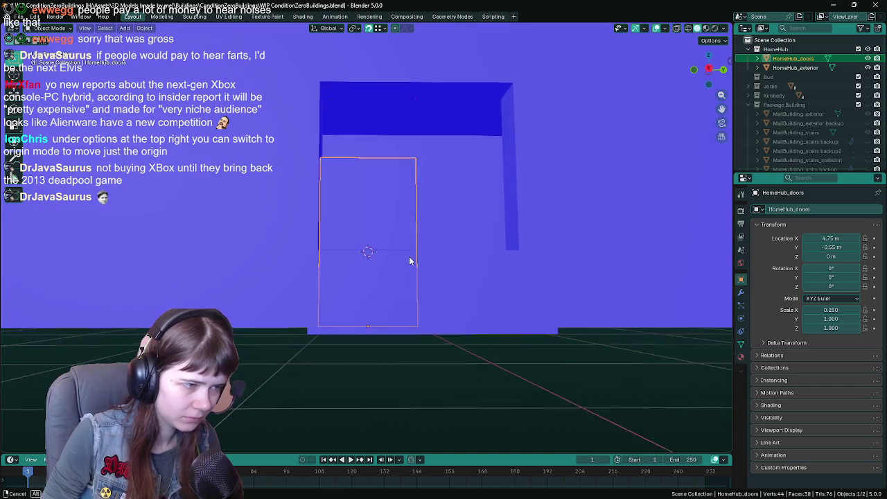
key("ctrl+s")
mouse_move(468, 251)
left_mouse_down()
mouse_move(493, 222)
mouse_move(459, 270)
left_mouse_up()
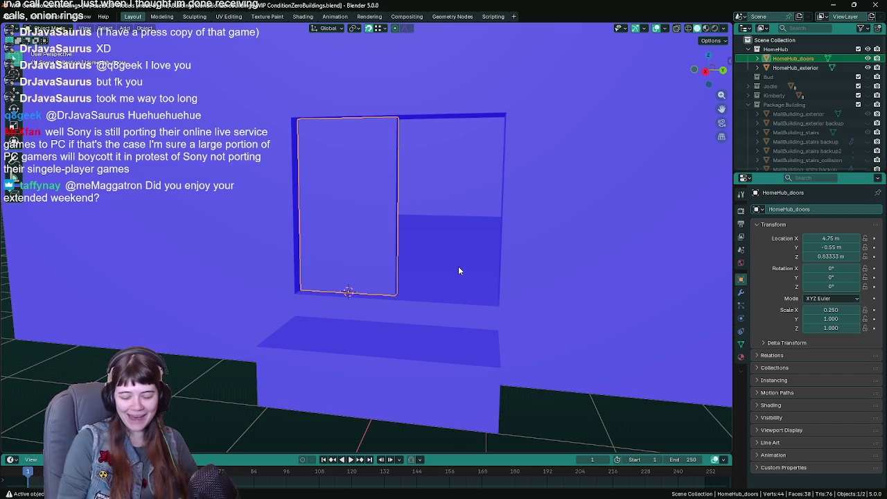
key("alt+Tab")
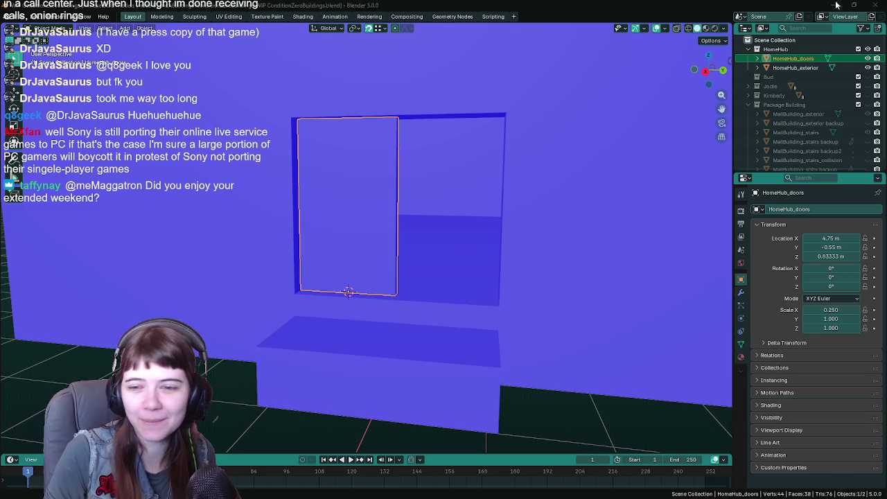
Minimize Unreal to the desktop, then bring back the HomeHub_doors static mesh editor.
key("super+d")
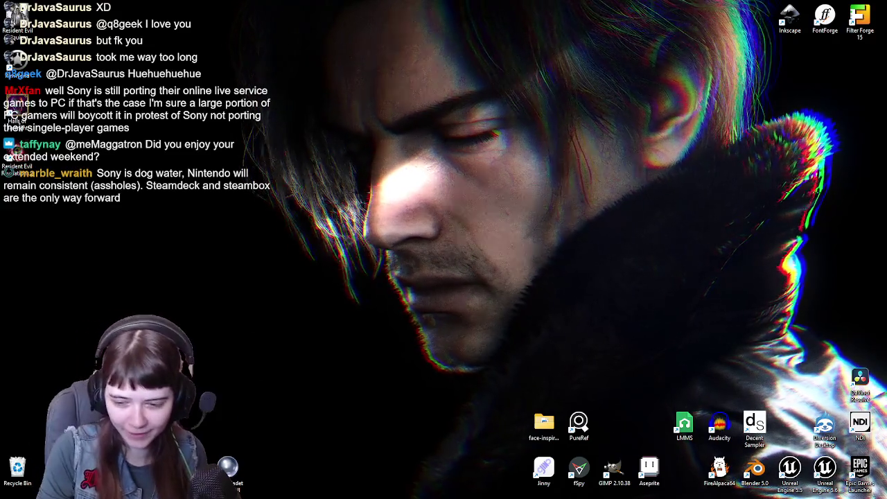
key("alt+Tab")
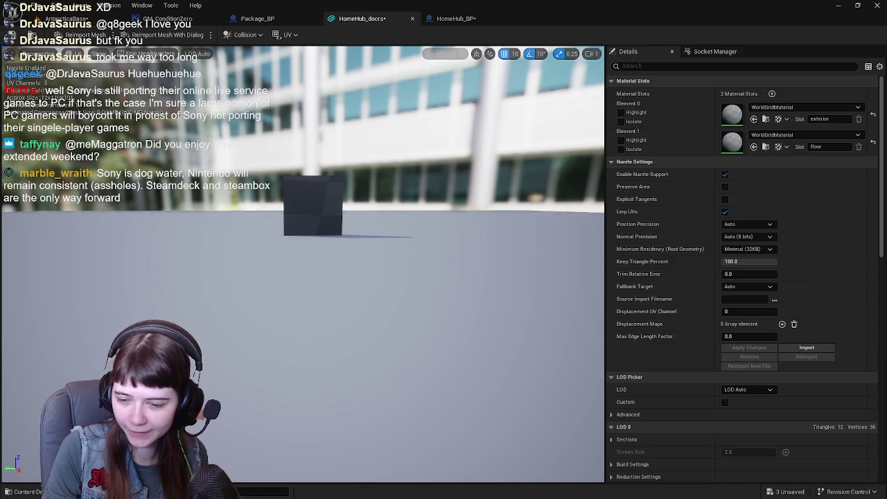
Switch from the HomeHub_doors mesh editor to Blender's HomeHub_doors door scene.
key("alt+Tab")
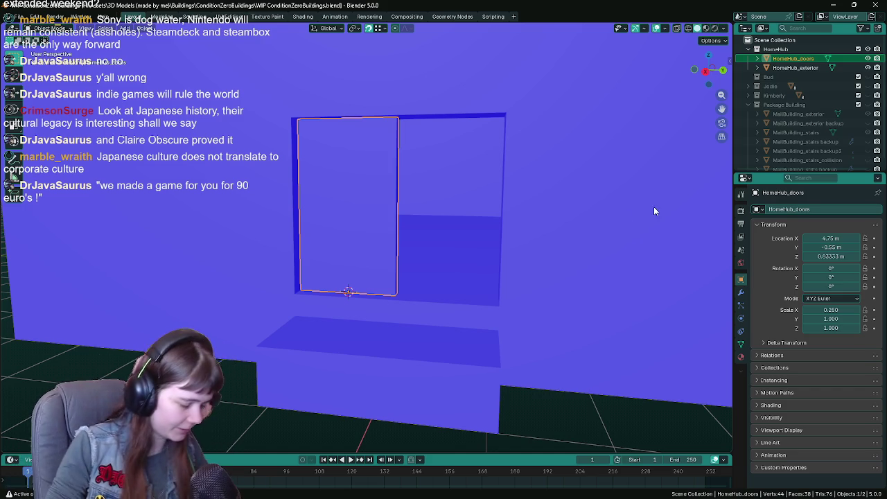
Save, then in Edit Mode snap the 3D cursor to the door's bottom edge.
key("Tab")
key("ctrl+s")
left_click_drag(418, 233, 403, 244)
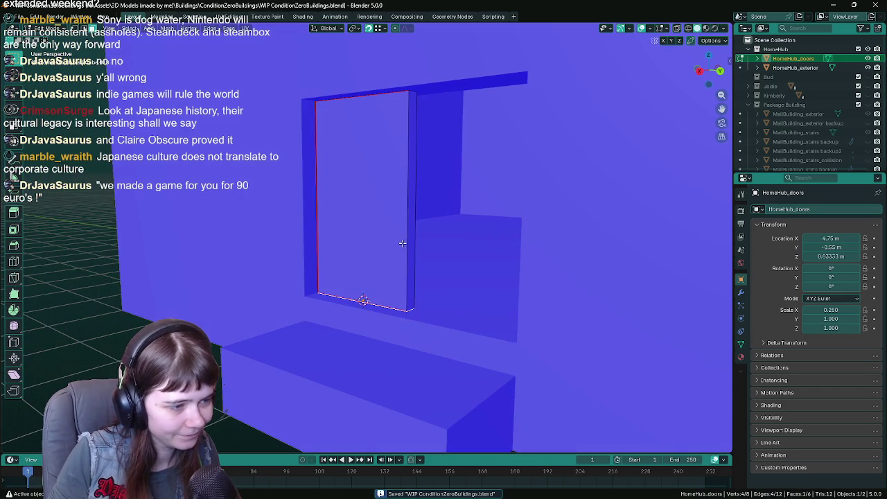
left_click(407, 311)
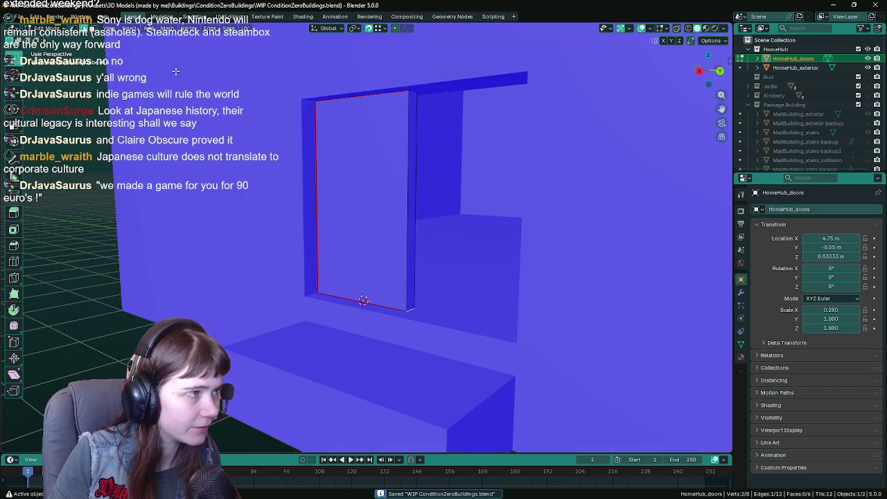
left_click(167, 28)
mouse_move(211, 57)
left_click(296, 97)
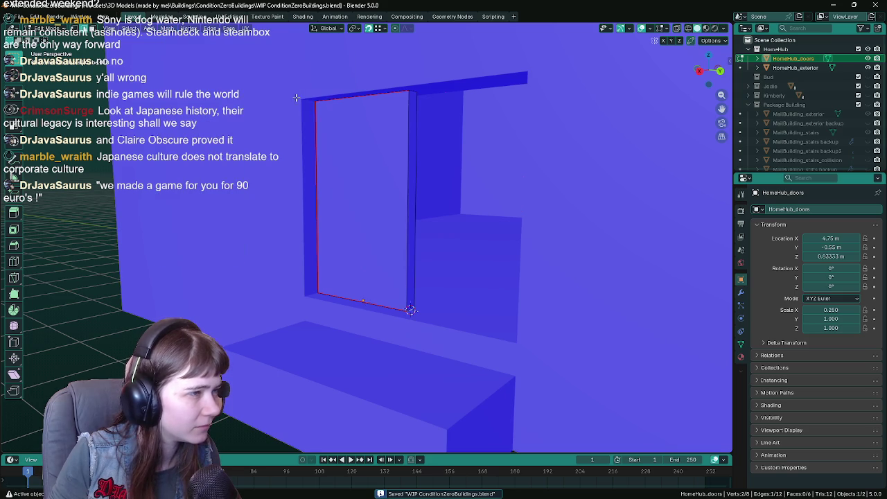
key("Tab")
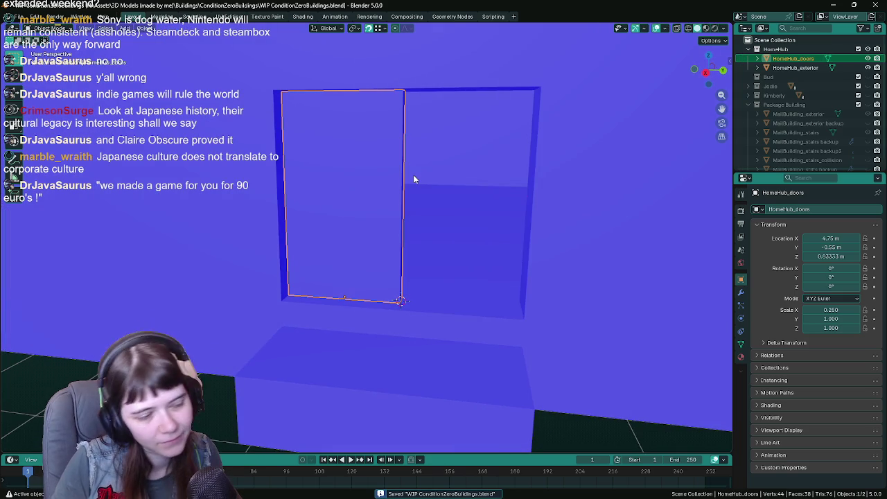
Apply all transforms to the door, then undo it.
mouse_move(413, 180)
left_mouse_down()
mouse_move(406, 174)
mouse_move(419, 178)
mouse_move(409, 193)
left_mouse_up()
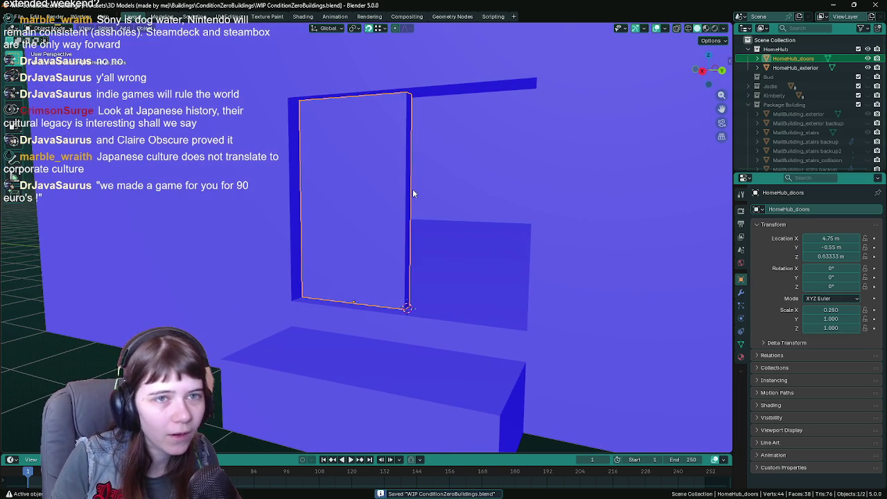
left_click_drag(621, 212, 586, 205)
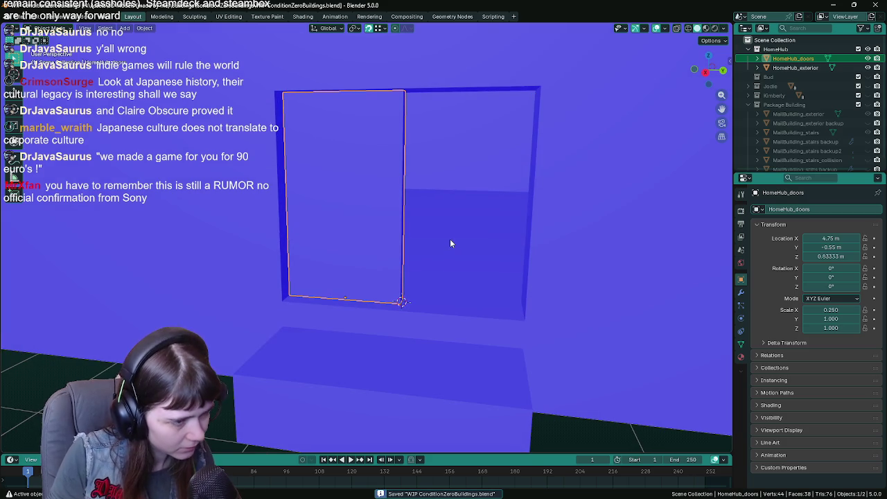
key("ctrl+a")
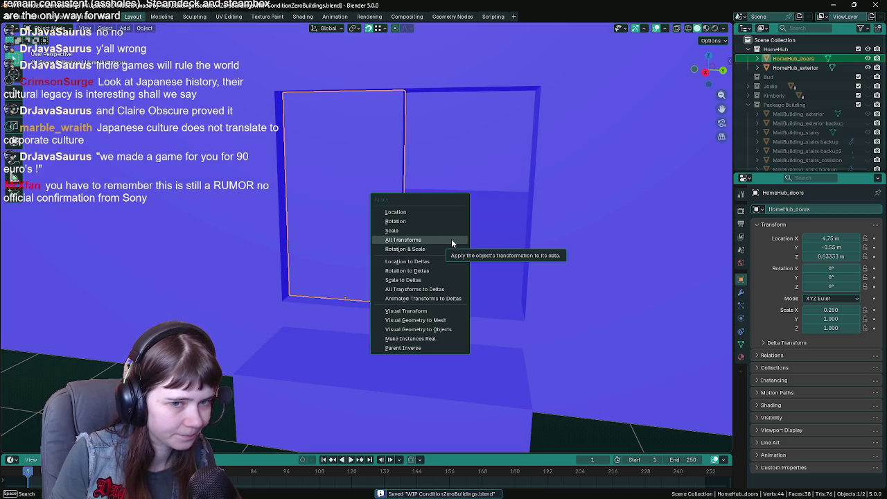
left_click(451, 239)
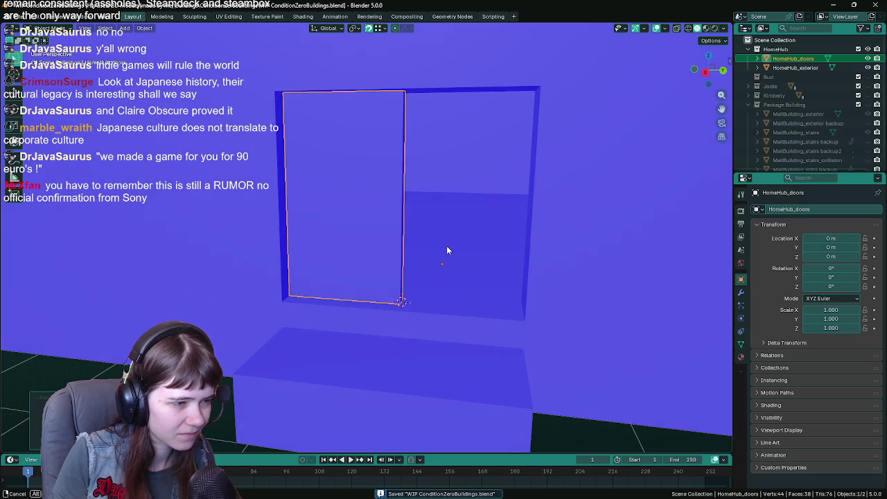
key("ctrl+z")
Select the door's bottom face in Edit Mode using wireframe view, then save.
key("Tab")
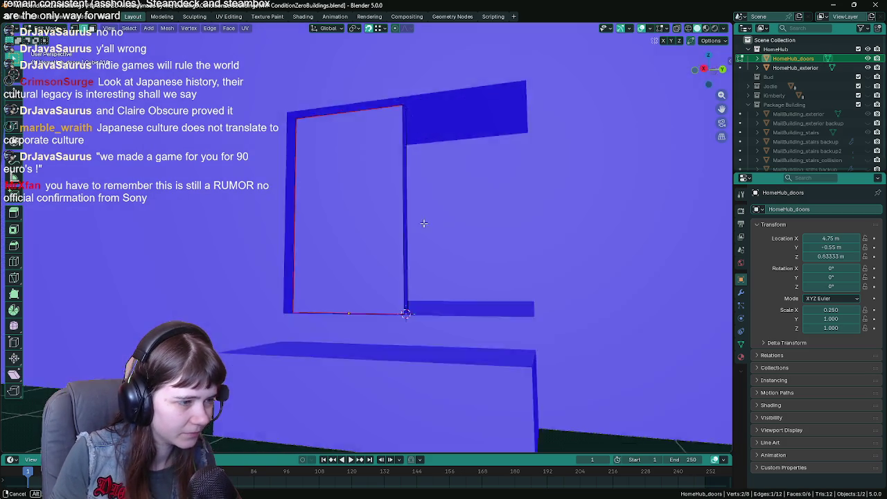
key("z")
left_click(370, 288)
left_click(356, 329)
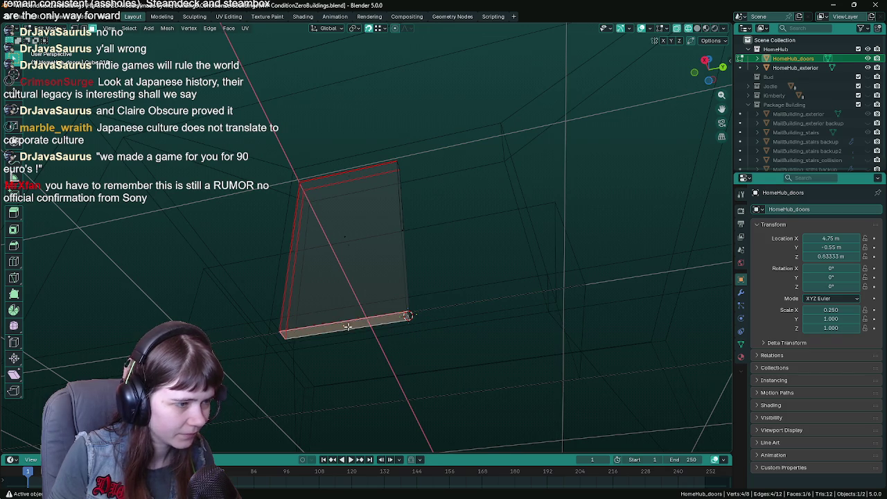
key("shift+z")
key("ctrl+s")
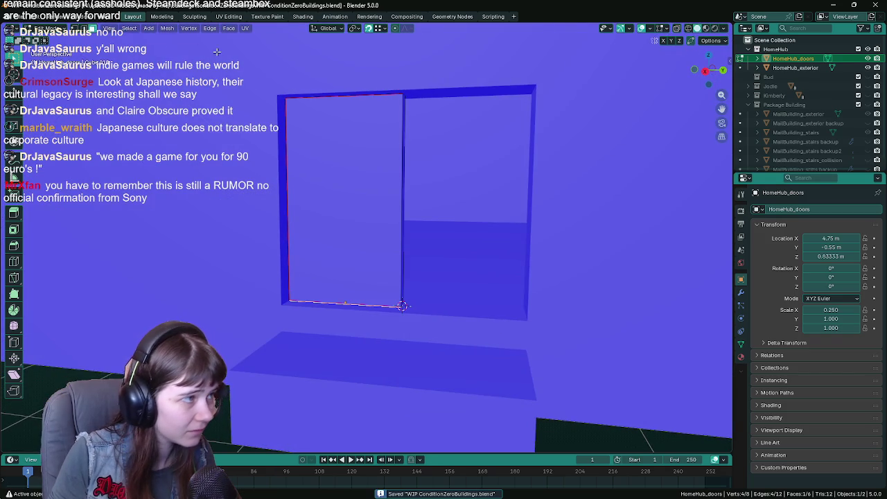
Snap the 3D cursor to the bottom face, set the door's origin there, and save.
left_click(149, 27)
mouse_move(167, 28)
mouse_move(183, 59)
left_click(291, 99)
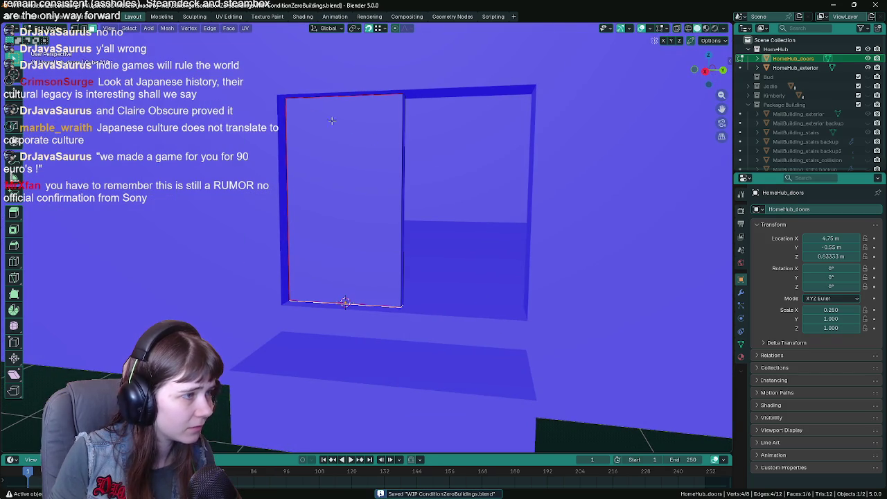
key("Tab")
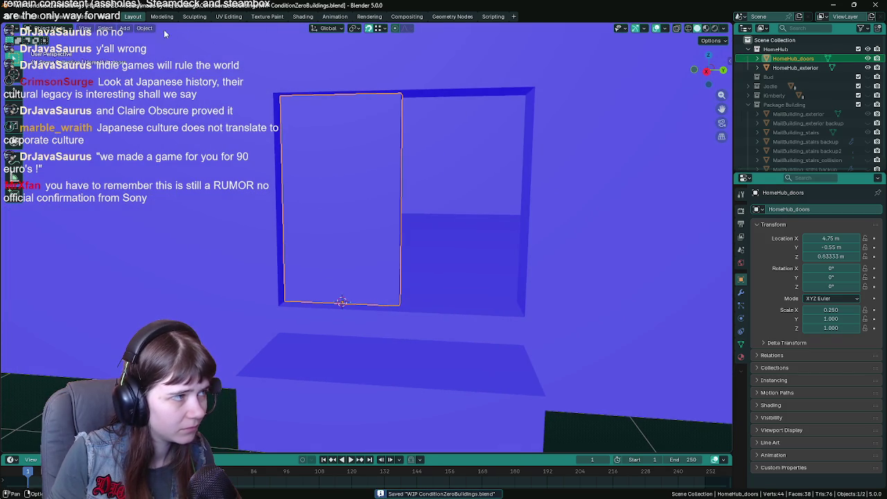
left_click(146, 29)
mouse_move(160, 48)
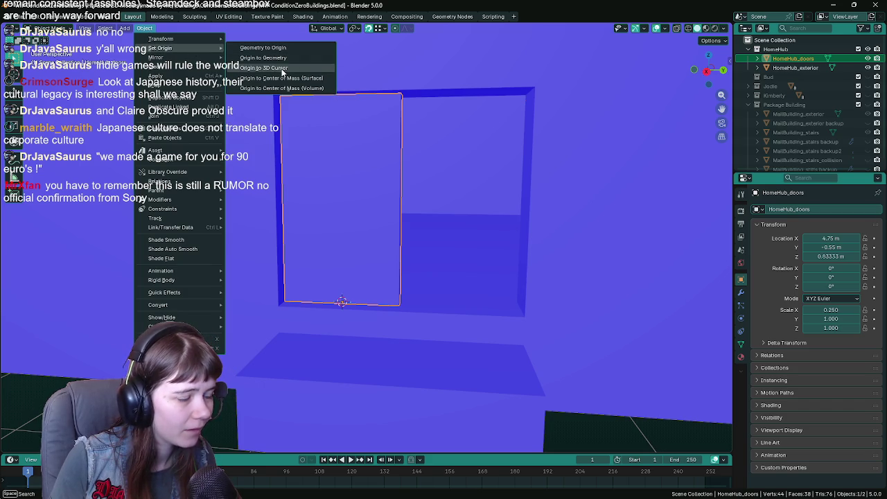
left_click(263, 67)
key("ctrl+s")
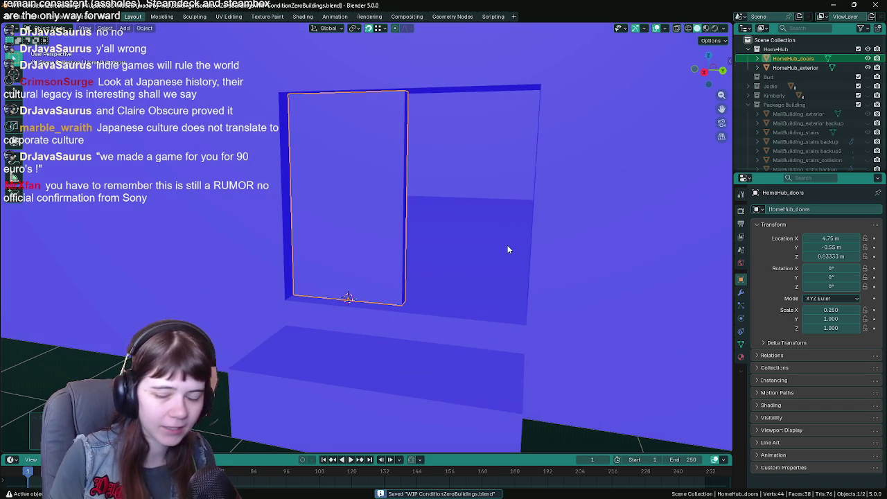
Collapse the Package Building collection in the Outliner and save WIP ConditionZeroBuildings.blend.
mouse_move(516, 250)
left_mouse_down()
mouse_move(536, 245)
mouse_move(453, 263)
mouse_move(452, 277)
mouse_move(487, 257)
mouse_move(469, 255)
left_mouse_up()
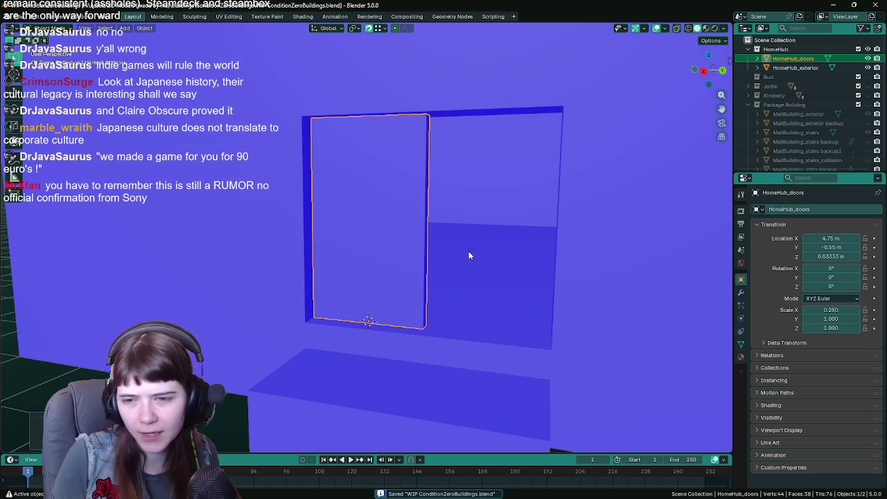
left_click(748, 105)
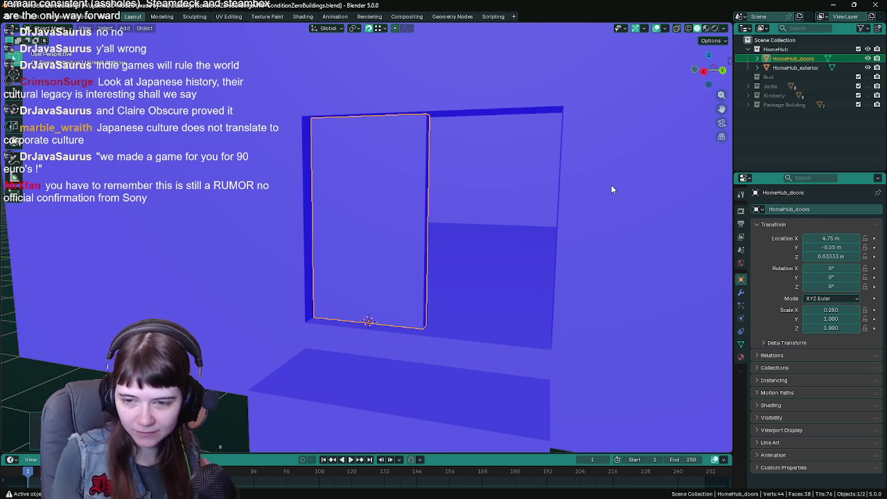
scroll(611, 186, "down", 2)
key("ctrl+s")
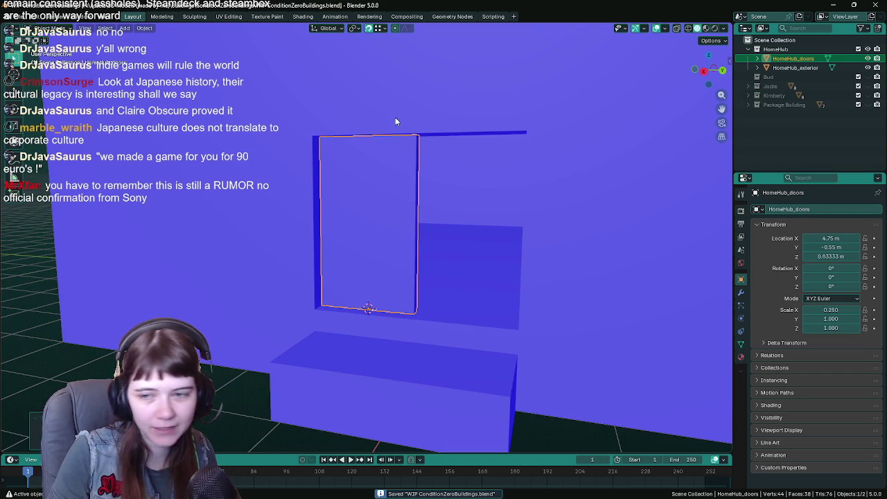
scroll(468, 232, "up", 3)
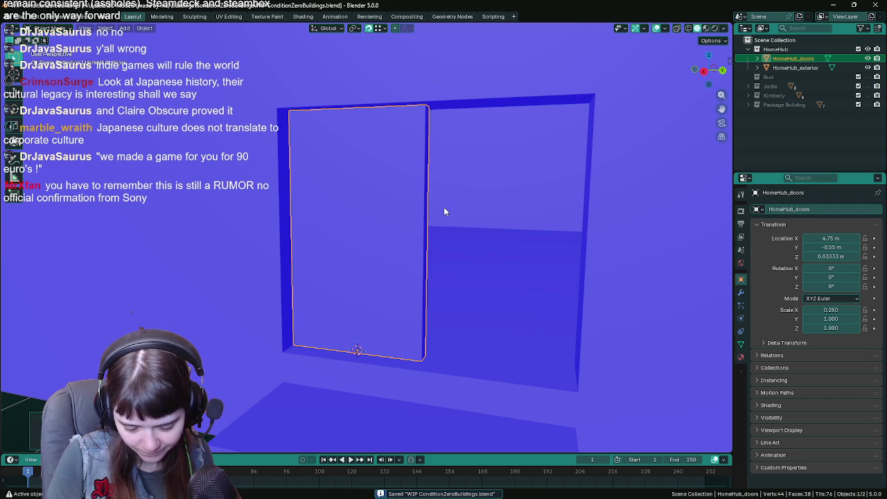
Try the apply-transform, origin and FBX export options on the door, then cancel the export.
key("q")
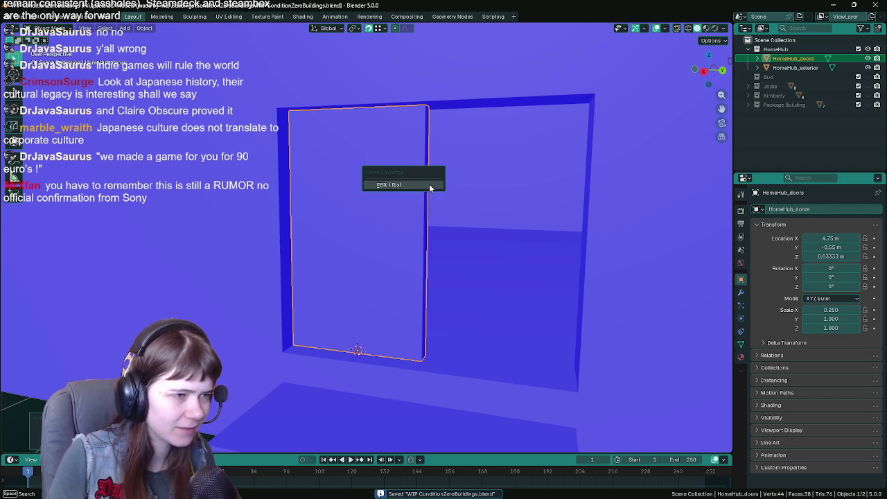
left_click(429, 185)
key("Escape")
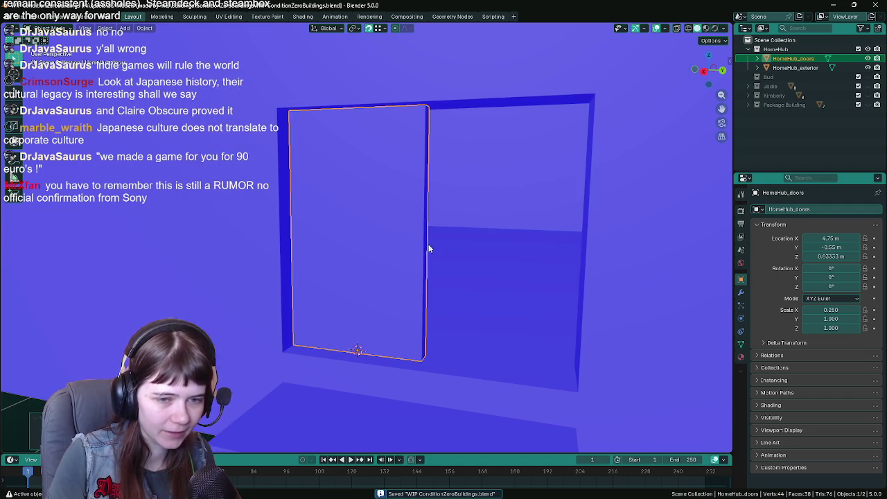
key("ctrl+a")
left_click(388, 241)
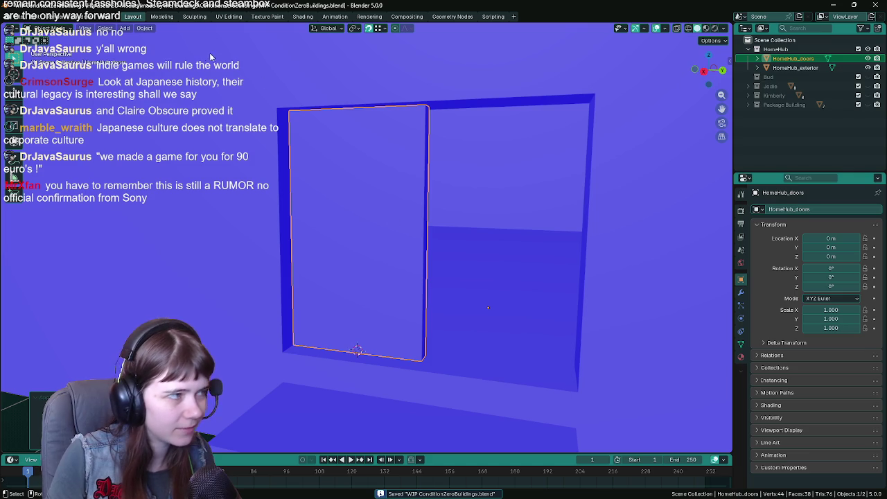
left_click(144, 28)
mouse_move(166, 48)
left_click(277, 65)
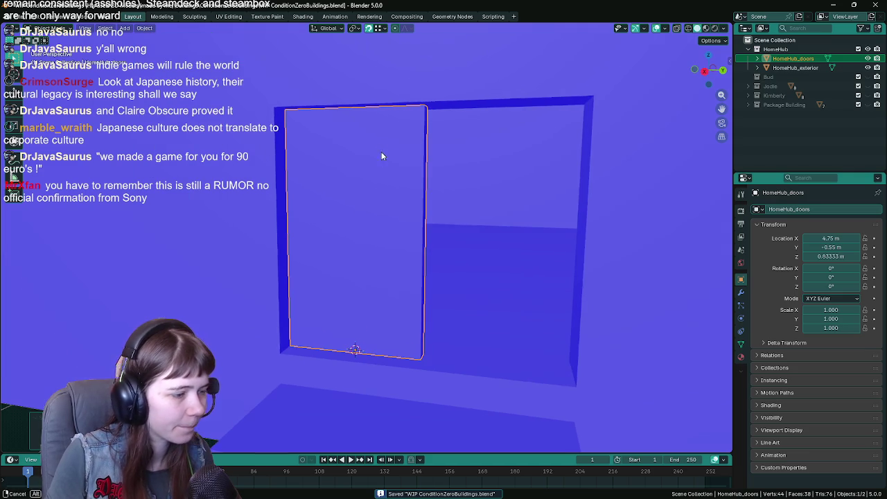
key("q")
left_click(382, 152)
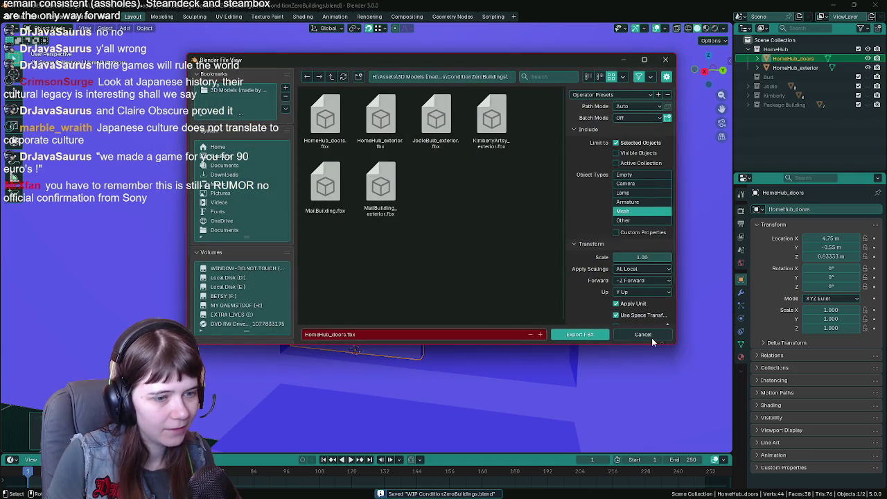
left_click(649, 333)
Set the door's X/Y/Z location to 0, moving HomeHub_doors to the world origin.
left_click(831, 238)
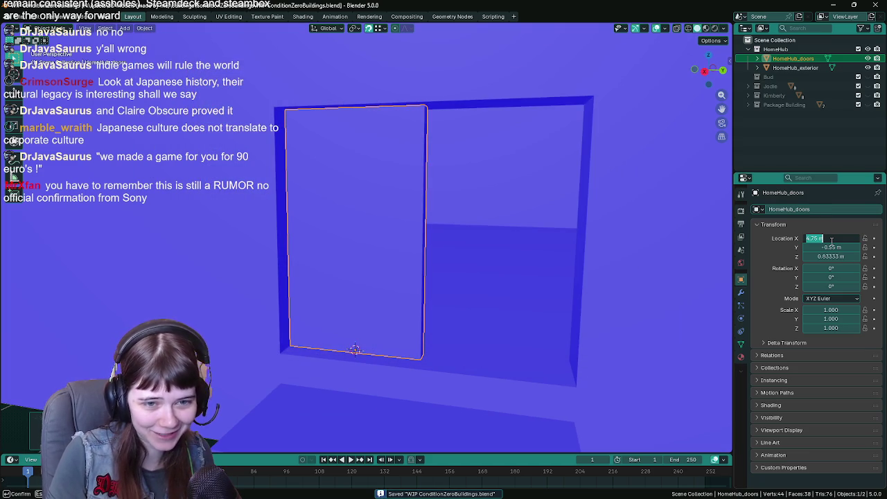
type("4.7")
key("Return")
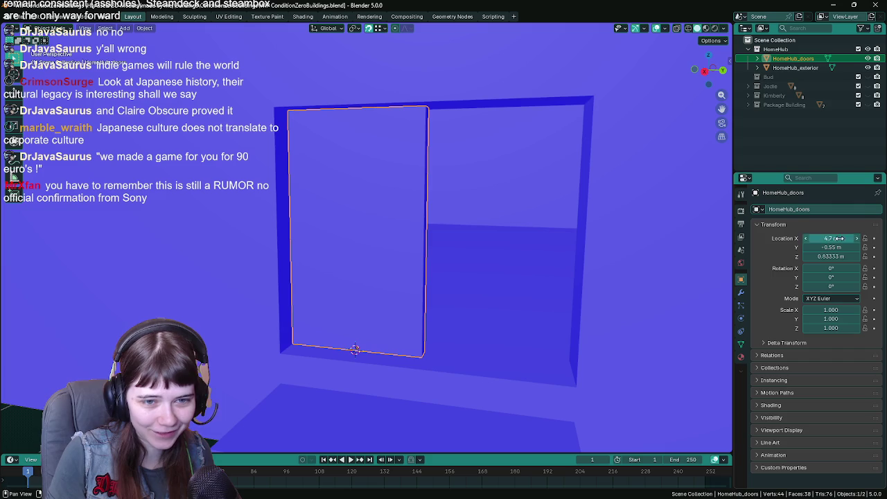
left_click_drag(831, 237, 831, 257)
type("0")
key("Return")
left_click(144, 28)
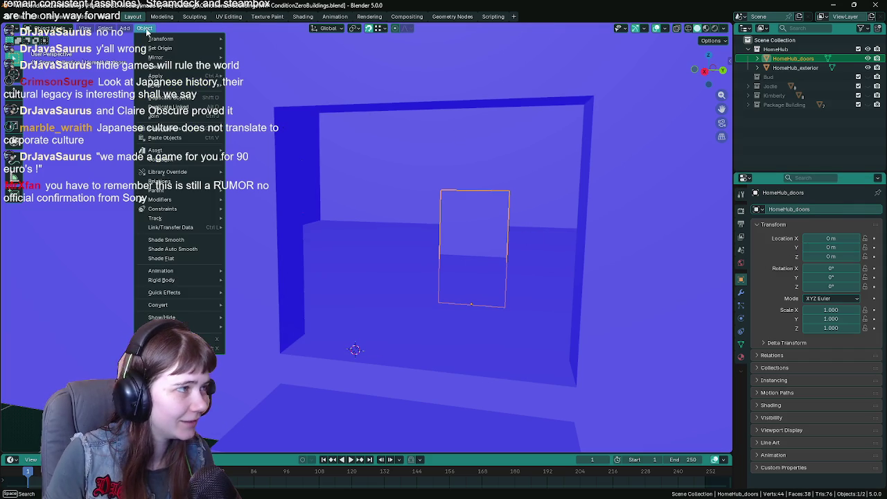
mouse_move(180, 48)
left_click(267, 57)
scroll(465, 156, "up", 2)
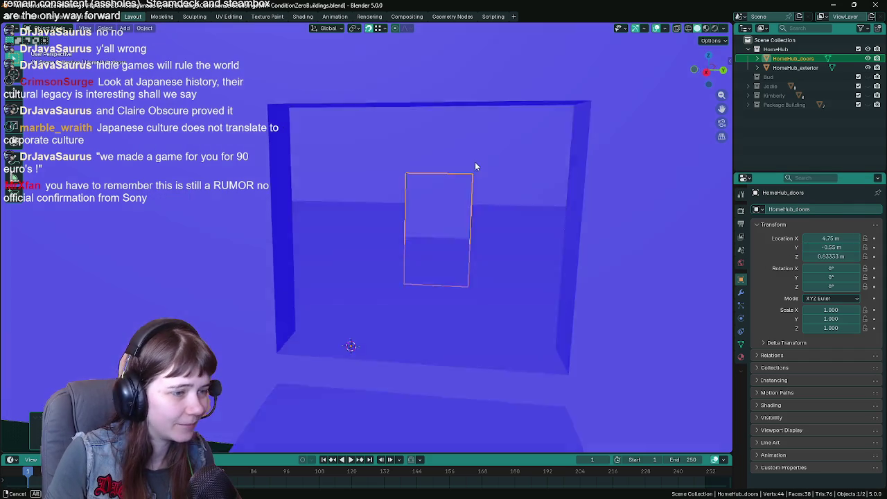
scroll(461, 195, "down", 3)
key("alt+g")
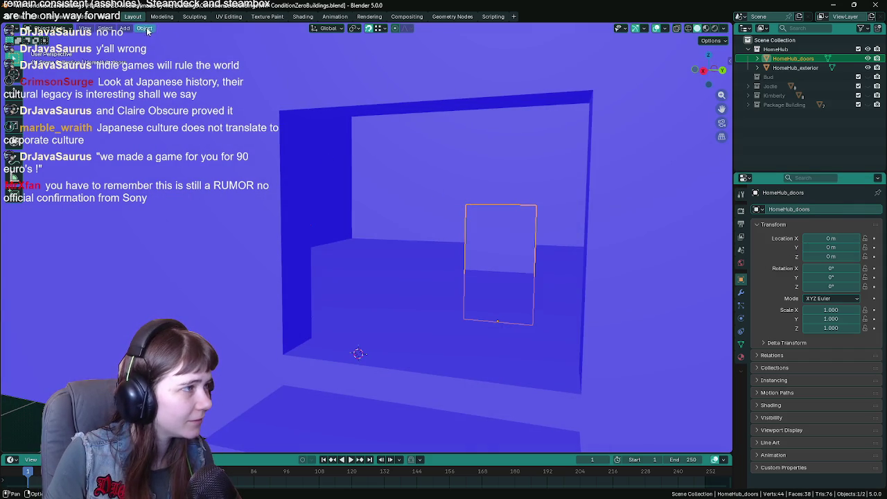
Export the door over HomeHub_doors.fbx, undo to restore its position, and save the blend file.
key("F3")
key("Return")
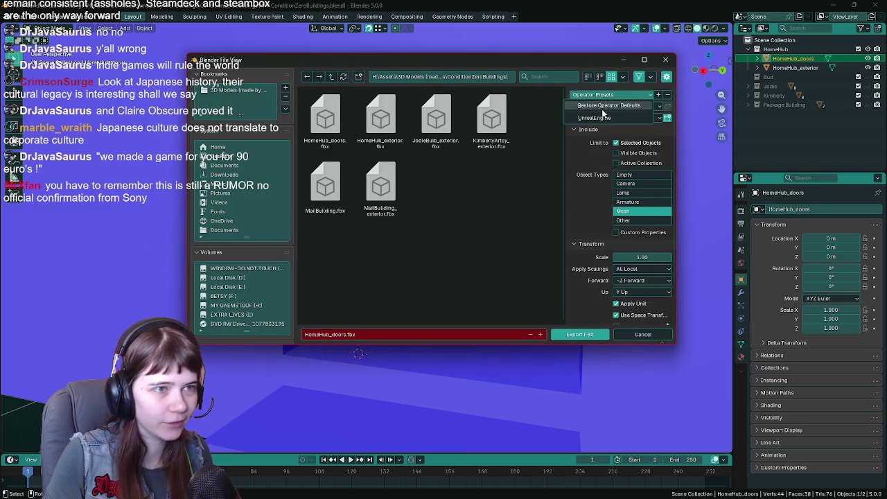
double_click(333, 127)
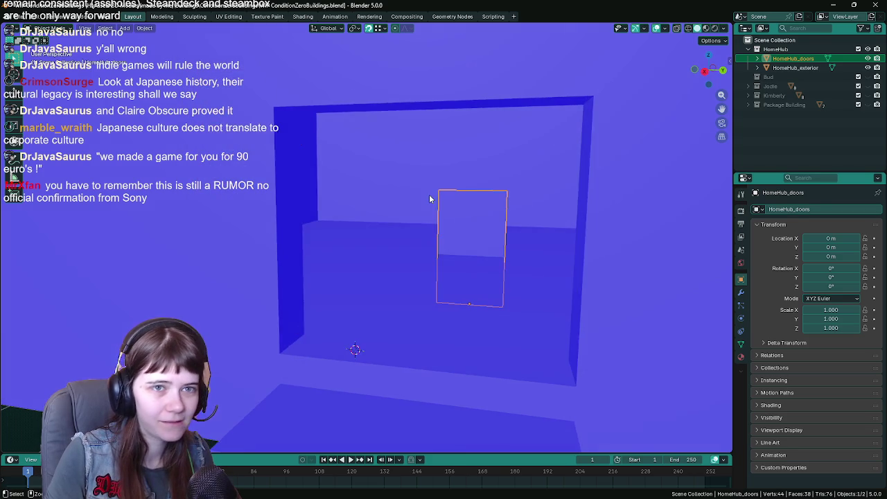
key("ctrl+z")
key("ctrl+s")
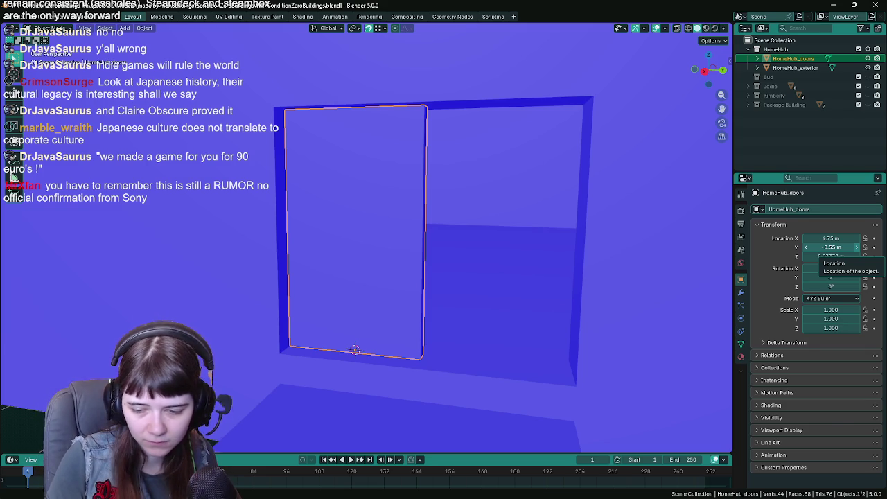
key("alt+Tab")
key("ctrl+space")
Reimport the HomeHub_doors mesh, then force-delete the old asset despite its references.
right_click(111, 374)
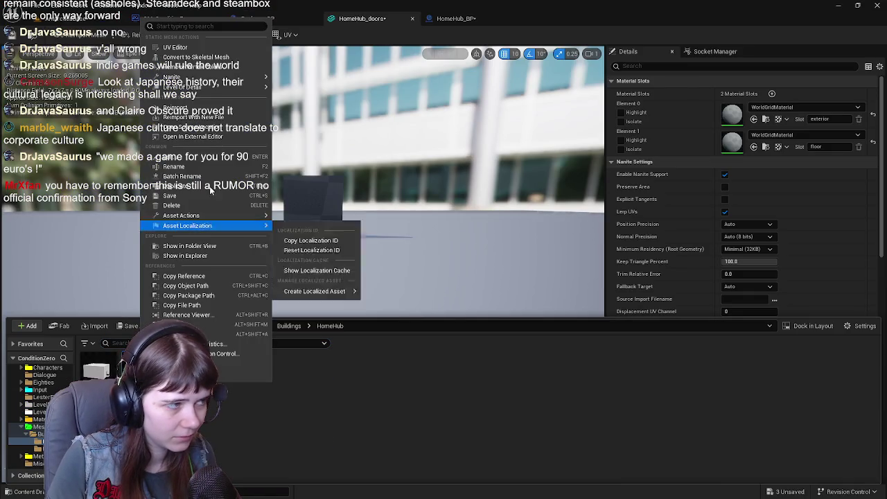
left_click(184, 107)
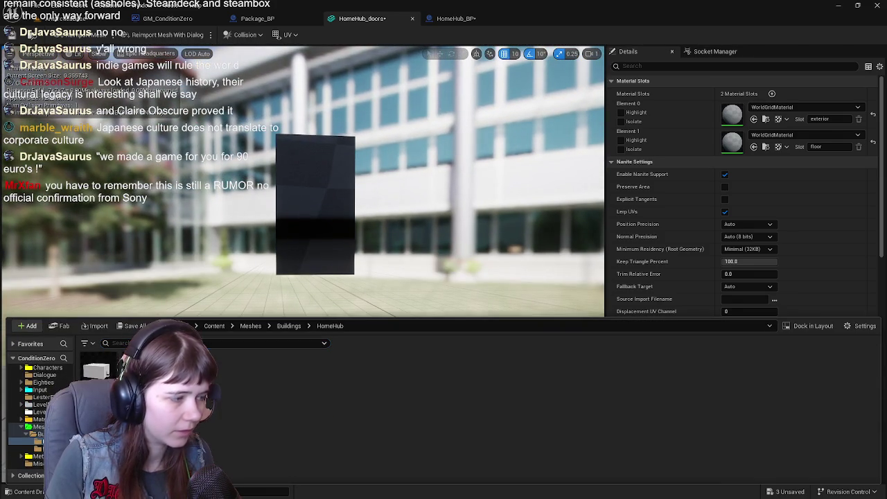
key("Delete")
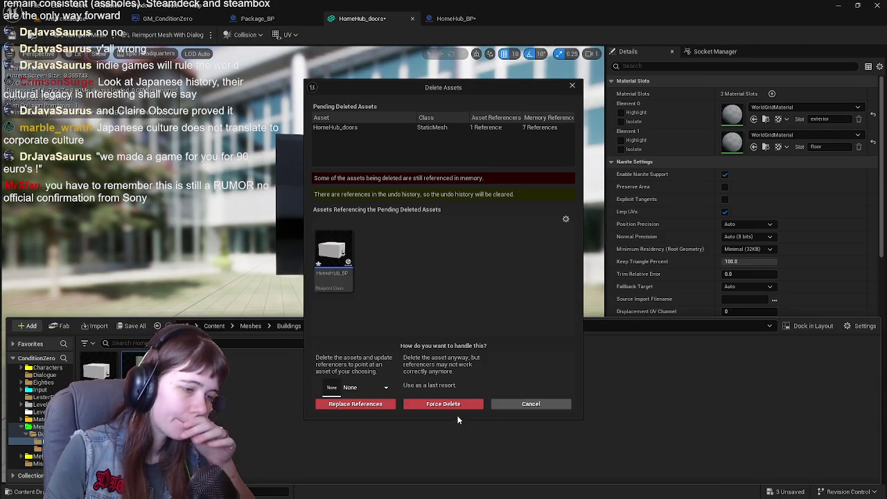
left_click(435, 408)
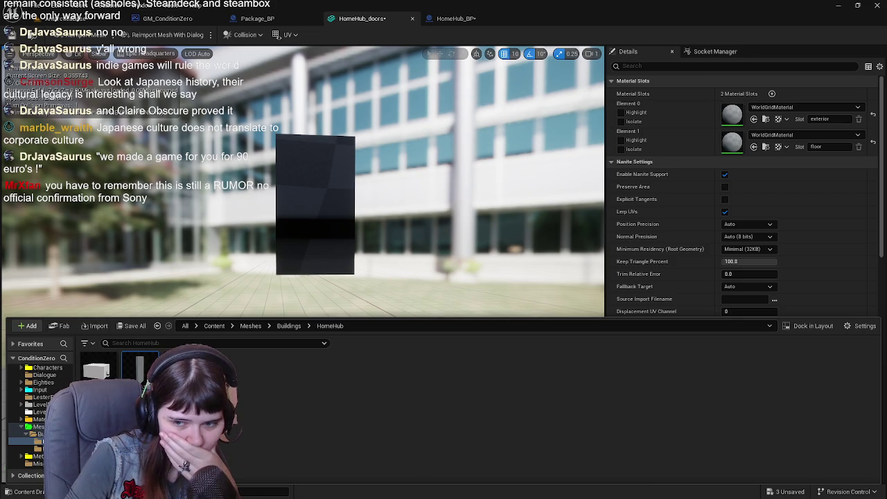
key("alt+Tab")
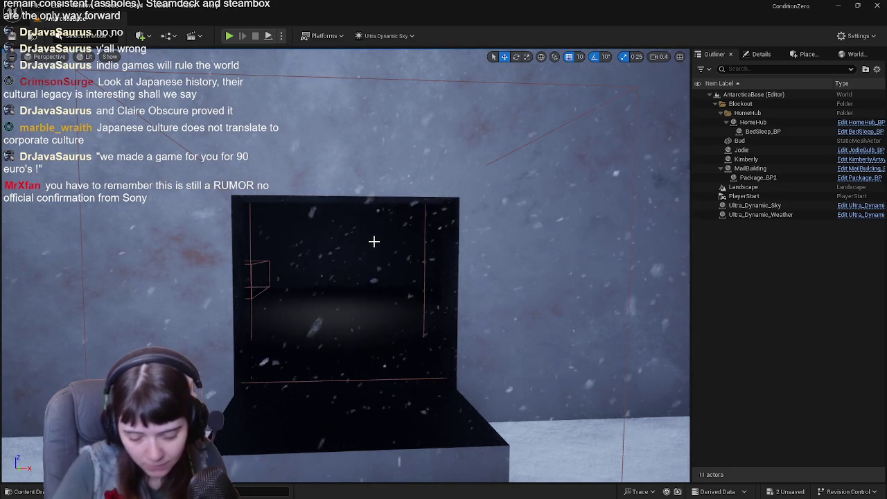
Open HomeHub_BP from the selected HomeHub actor and save all unsaved content.
left_click(512, 255)
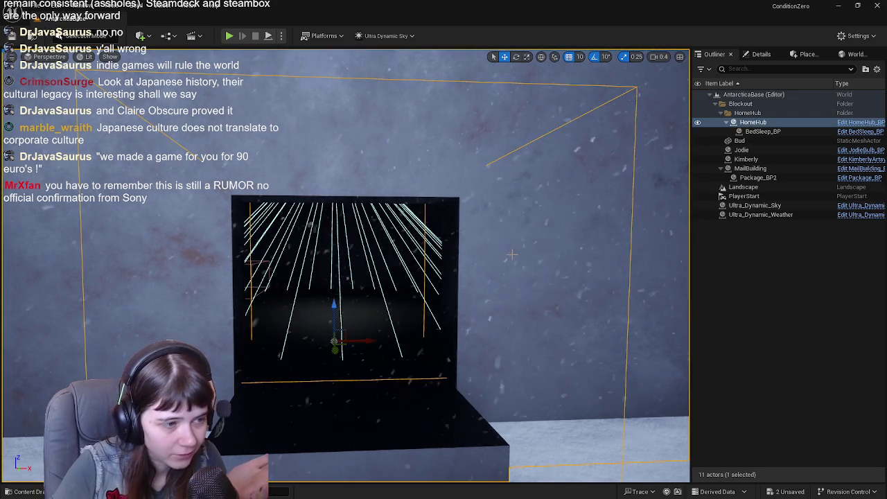
left_click(877, 124)
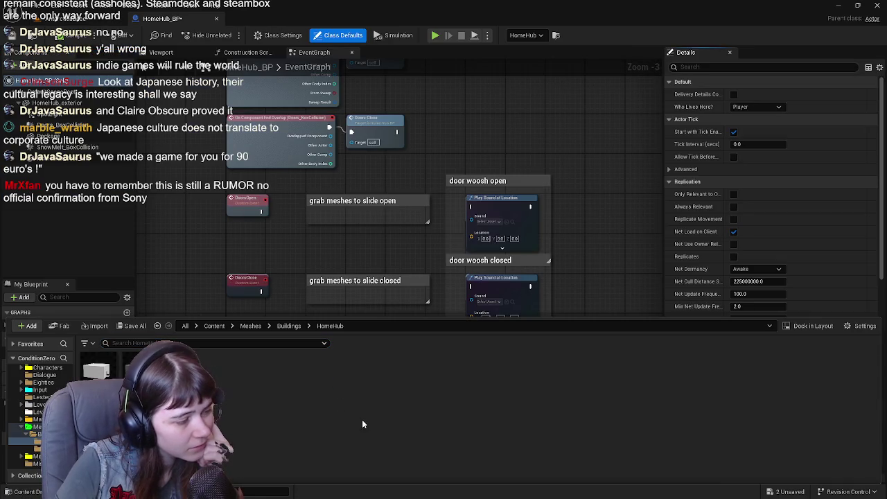
left_click(126, 326)
left_click(519, 359)
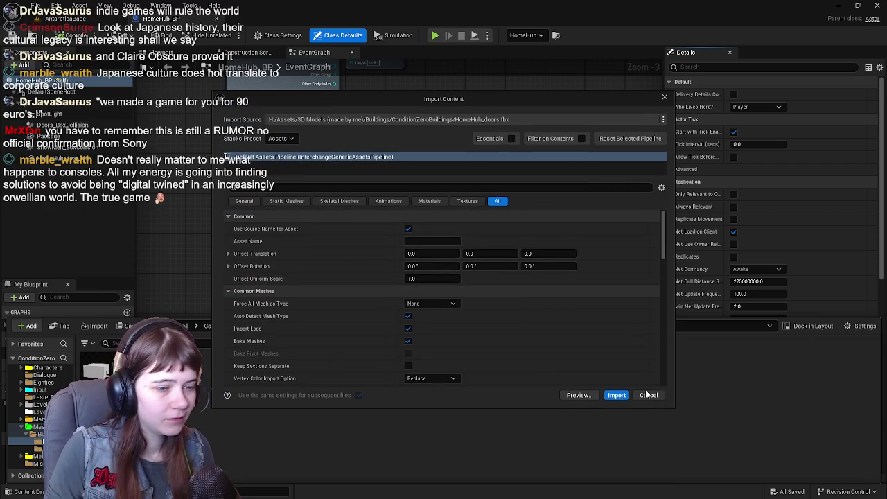
Import HomeHub_doors.fbx and select the HomeHub_door_left component in the blueprint viewport.
left_click(613, 394)
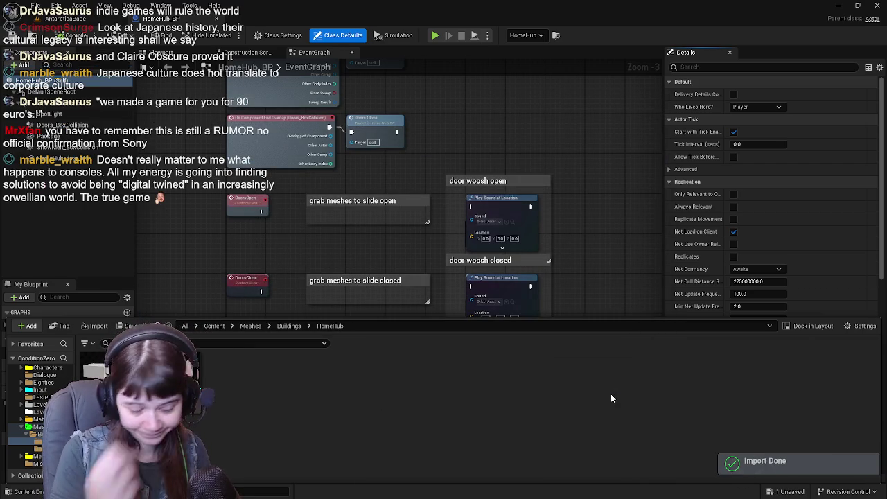
left_click(181, 52)
left_click(48, 160)
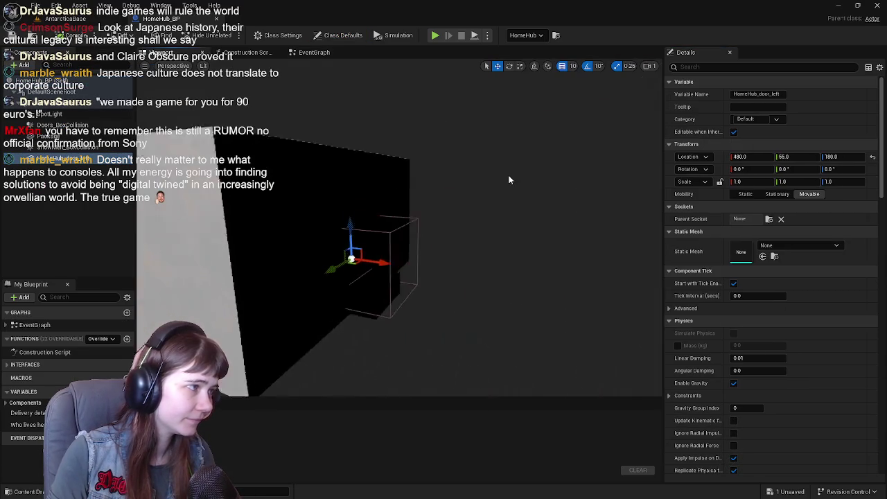
Assign HomeHub_doors as HomeHub_door_left's static mesh and return to the AntarcticaBase level.
mouse_move(509, 180)
left_mouse_down()
mouse_move(488, 184)
mouse_move(507, 174)
left_mouse_up()
key("ctrl+space")
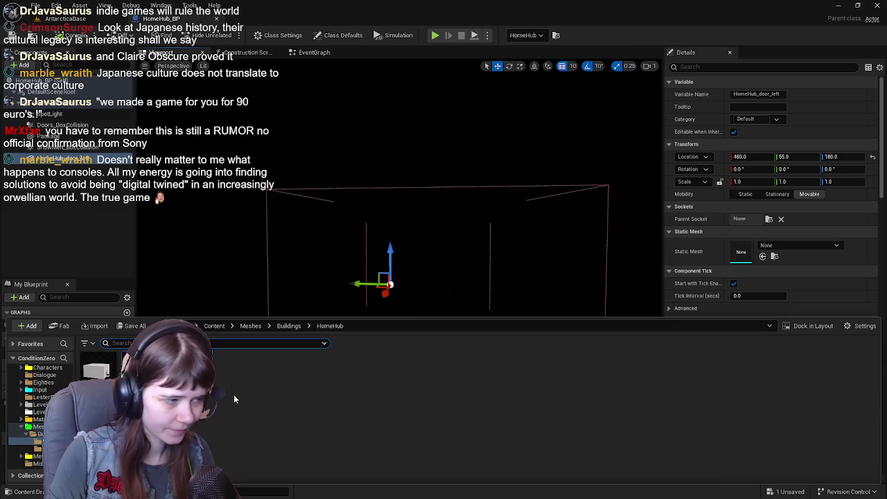
left_click_drag(97, 370, 786, 255)
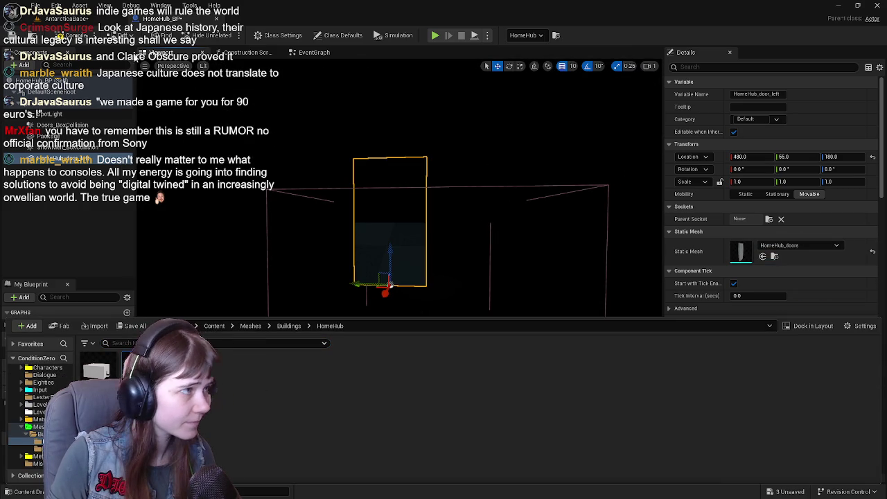
left_click(62, 19)
left_click(167, 19)
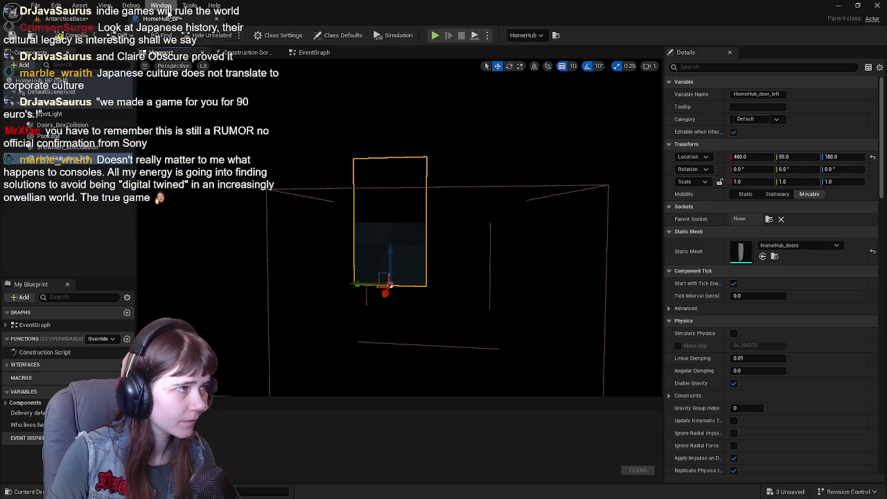
left_click(62, 19)
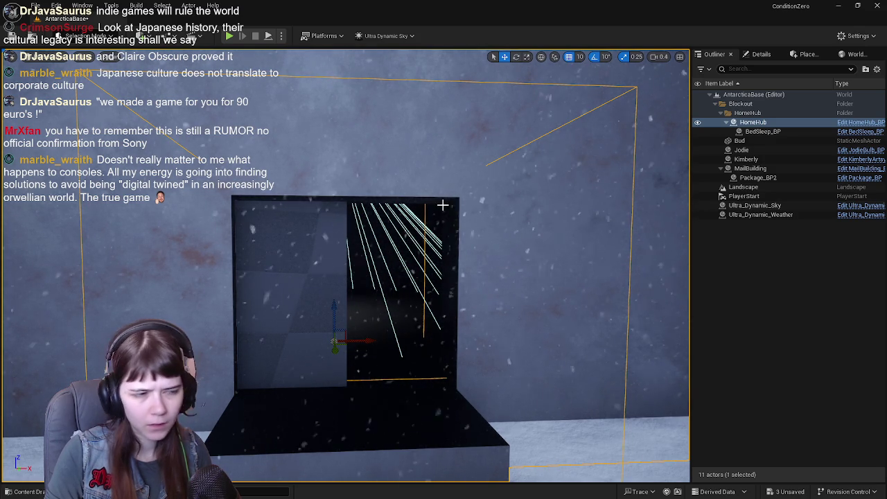
Orbit around the doorway box and glance at the project's materials before switching to Blender.
left_click_drag(440, 204, 402, 205)
key("ctrl+space")
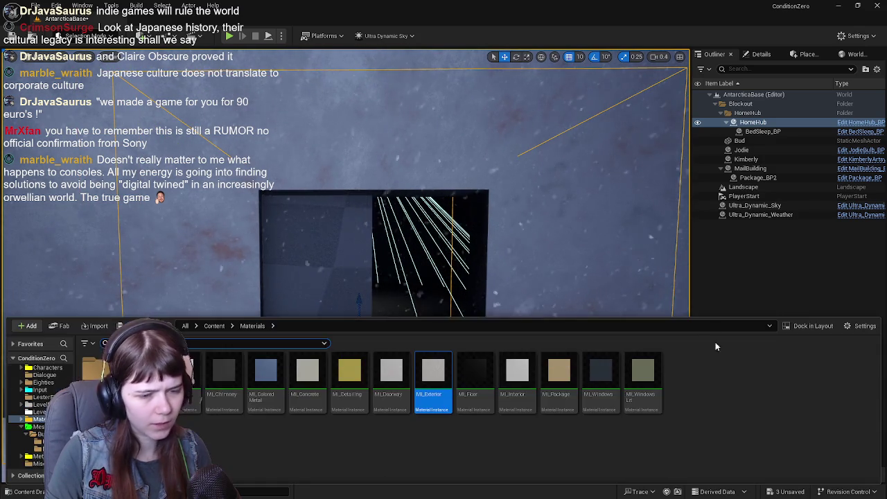
key("ctrl+space")
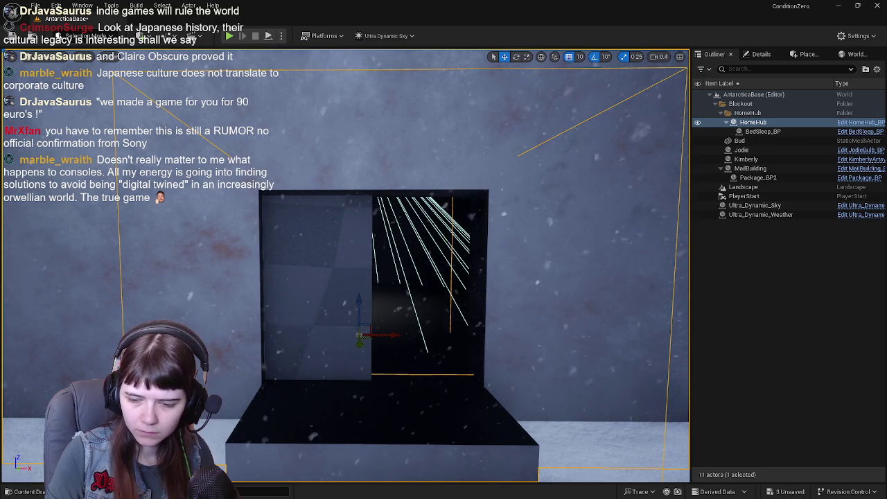
key("alt+Tab")
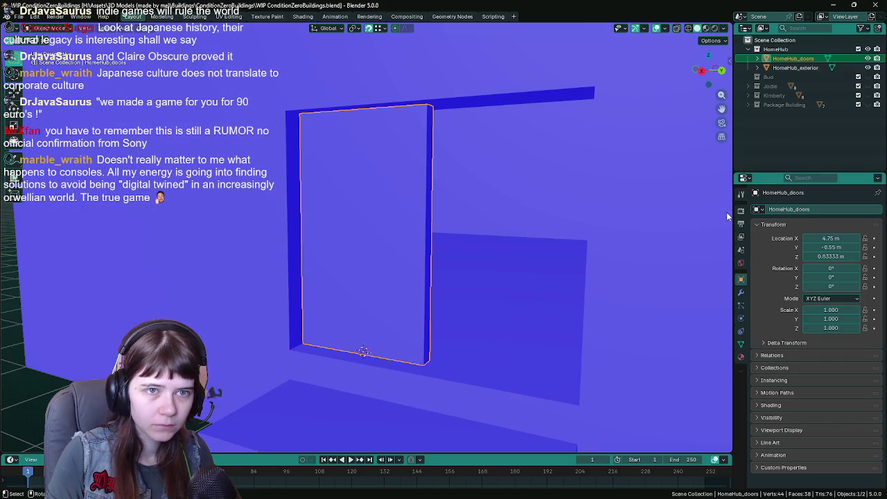
Save the file, turn off Face Orientation, and remove the interior and floor material slots.
key("ctrl+s")
scroll(434, 196, "down", 1)
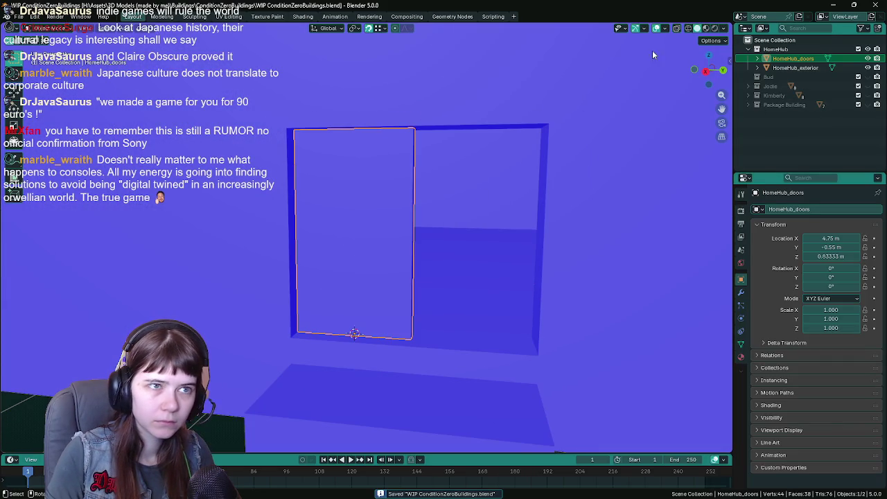
left_click(662, 29)
left_click(606, 198)
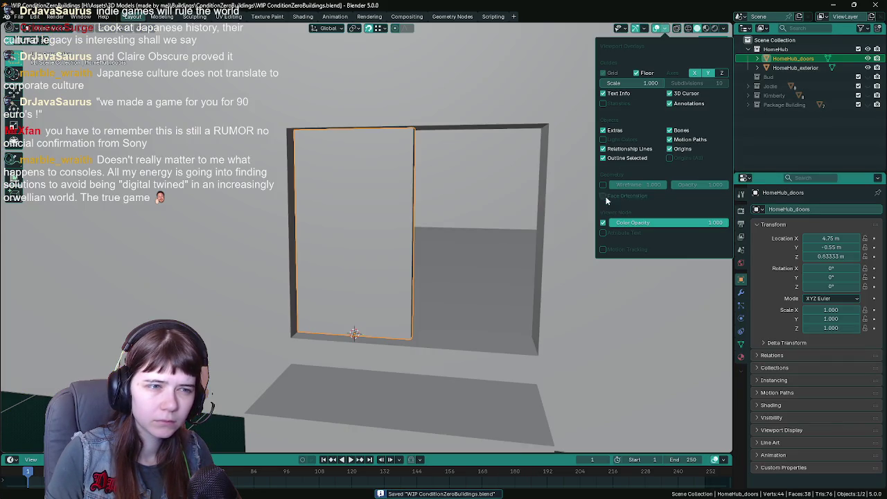
left_click(741, 357)
mouse_move(627, 272)
left_mouse_down()
mouse_move(603, 268)
mouse_move(601, 240)
left_mouse_up()
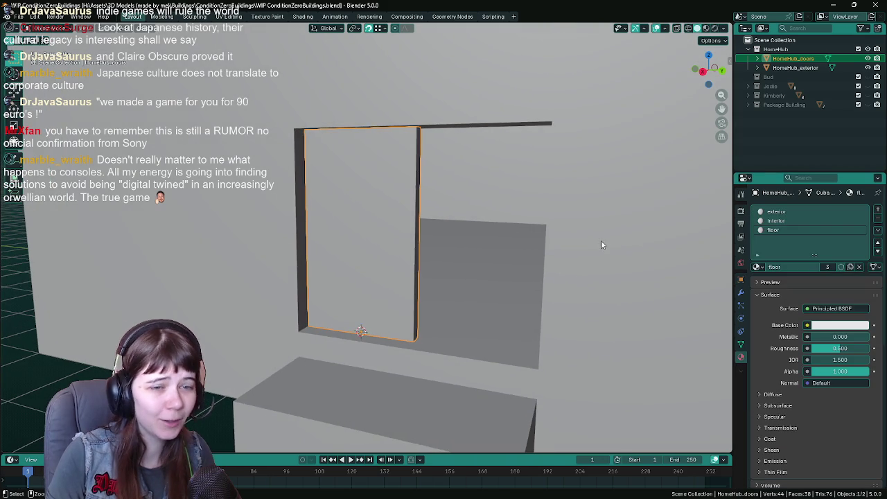
left_click(878, 220)
left_click(878, 220)
left_click_drag(484, 218, 490, 207)
Export the door with the UnrealEngine preset, overwriting HomeHub_doors.fbx.
key("q")
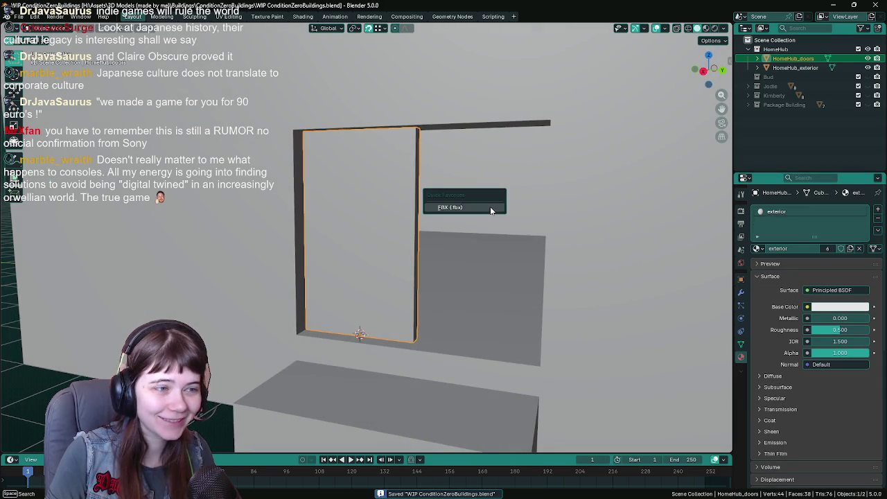
left_click(490, 206)
left_click(619, 97)
left_click(600, 118)
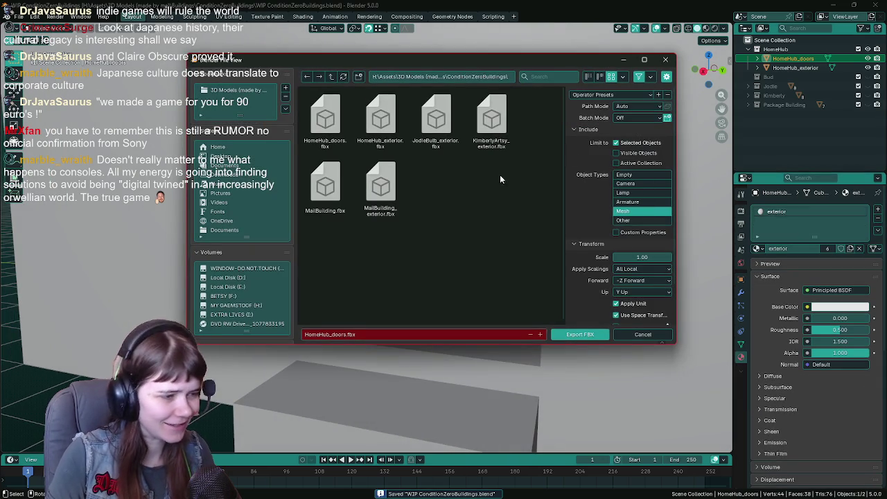
double_click(340, 125)
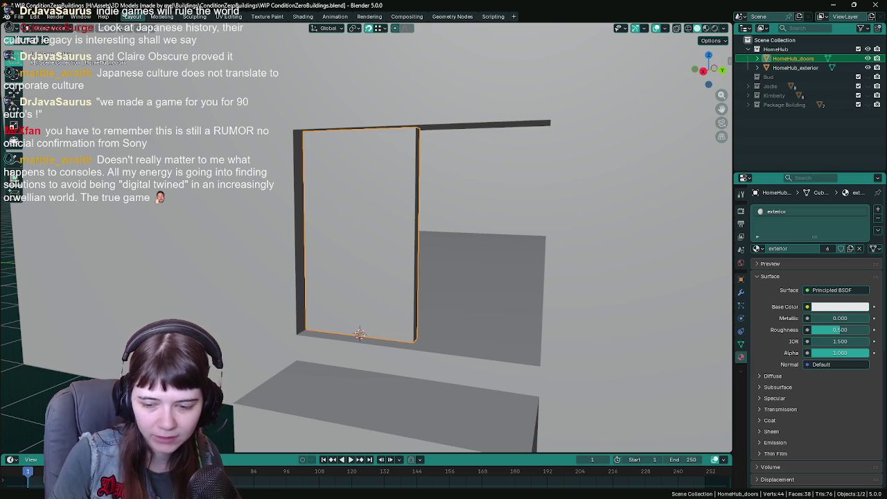
key("alt+Tab")
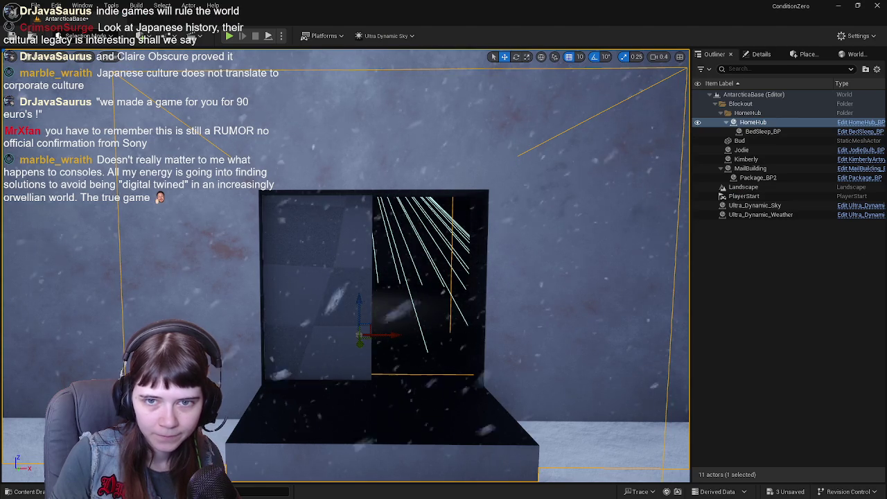
Save the level, let the door reimport finish, then save everything again.
key("ctrl+s")
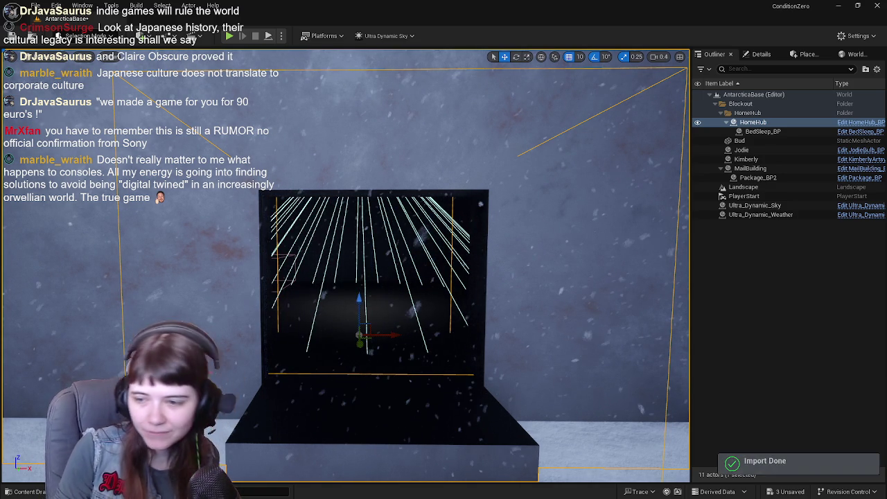
key("ctrl+s")
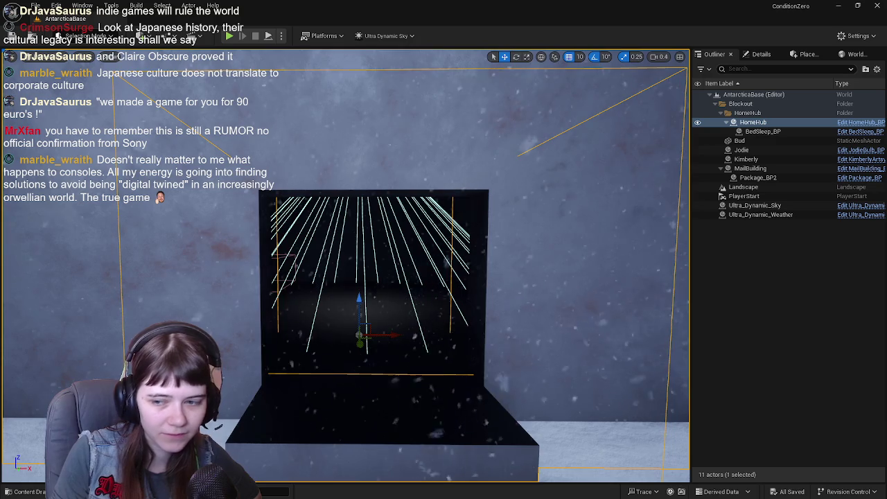
key("alt+Tab")
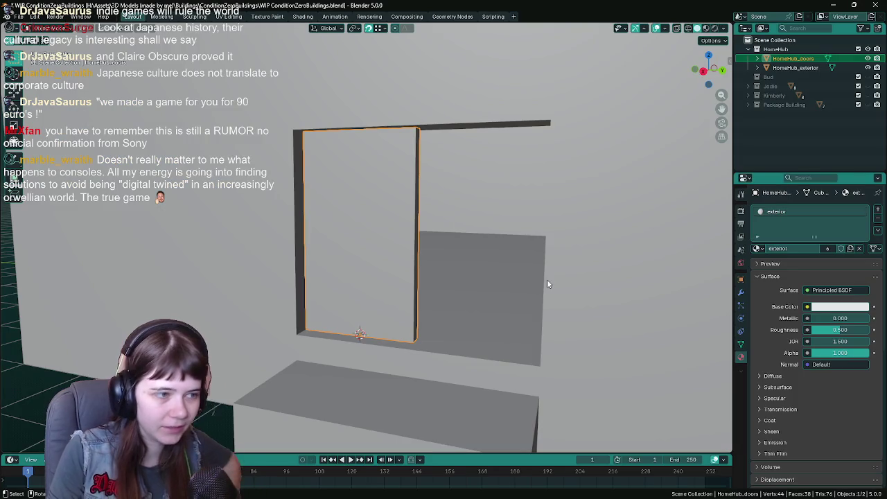
Export HomeHub_doors.fbx with the door's location cleared to zero, then undo to restore it.
left_click(740, 279)
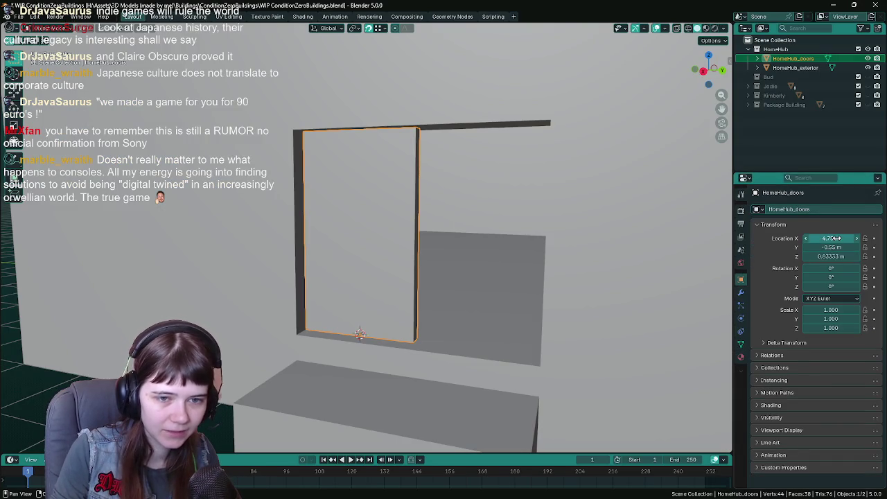
key("alt+g")
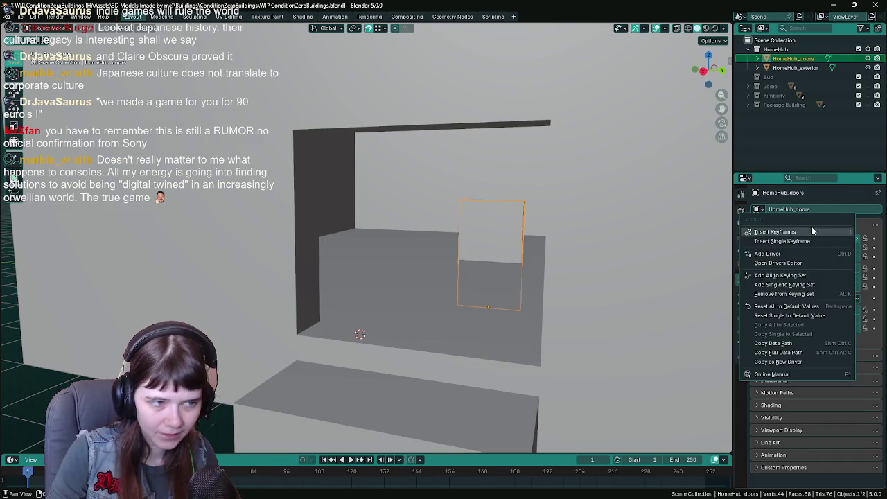
key("F3")
left_click(534, 284)
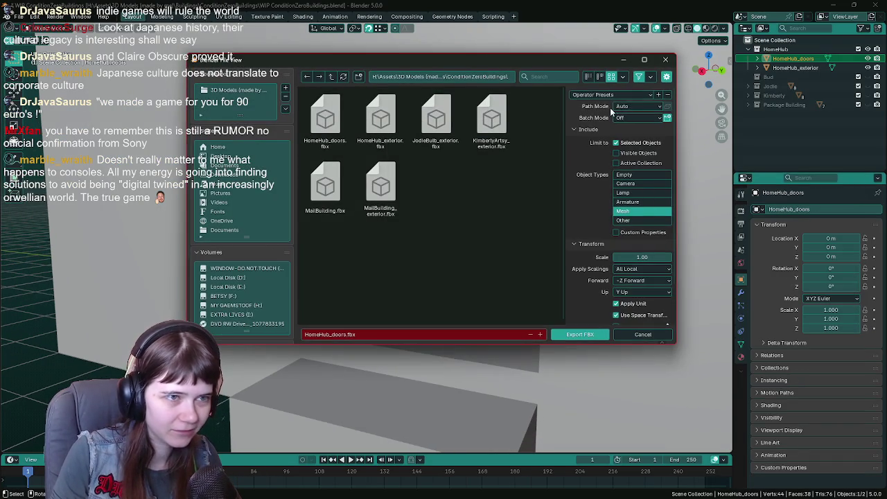
double_click(326, 119)
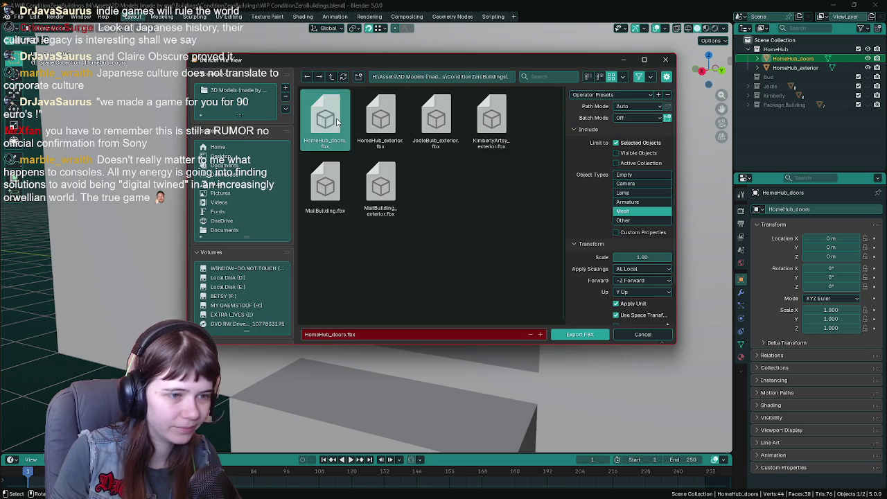
key("ctrl+z")
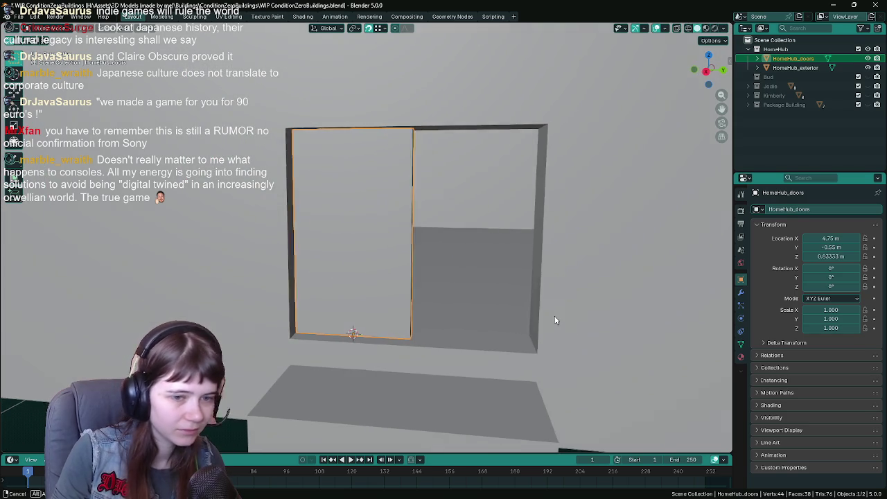
key("alt+Tab")
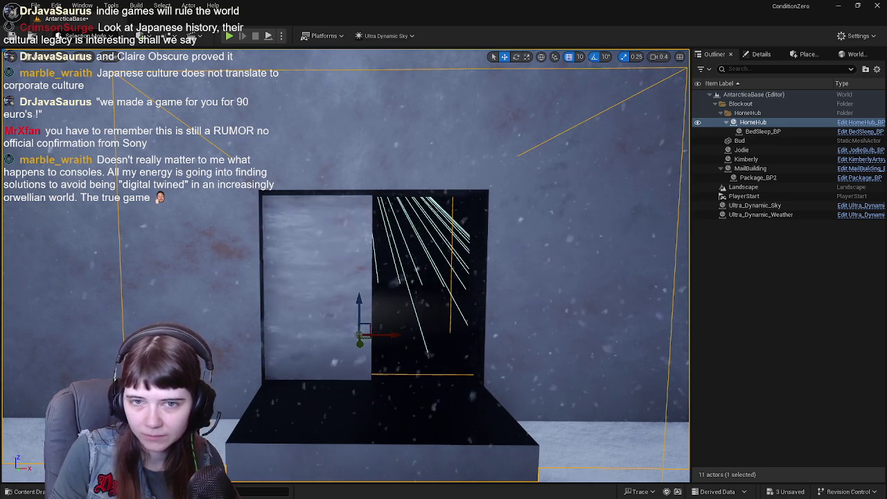
Save pending changes and fly the camera up to the doorway to inspect the textured door.
key("Left")
key("Up")
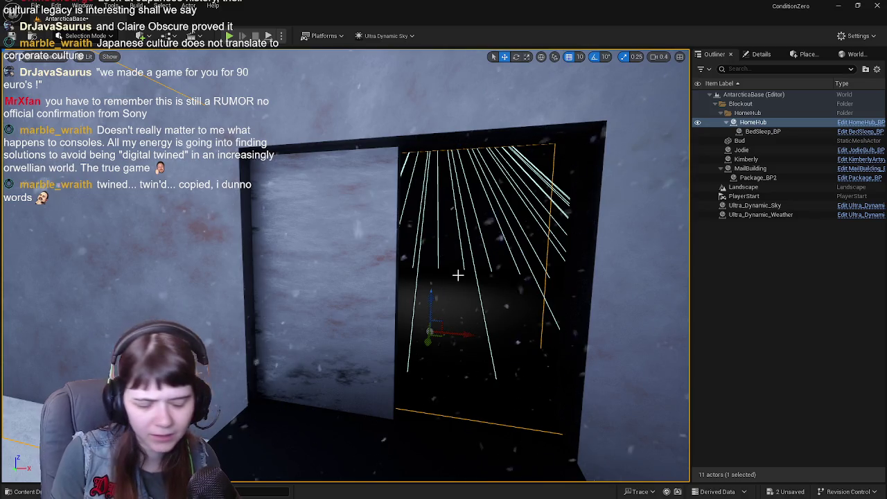
left_click_drag(469, 264, 461, 266)
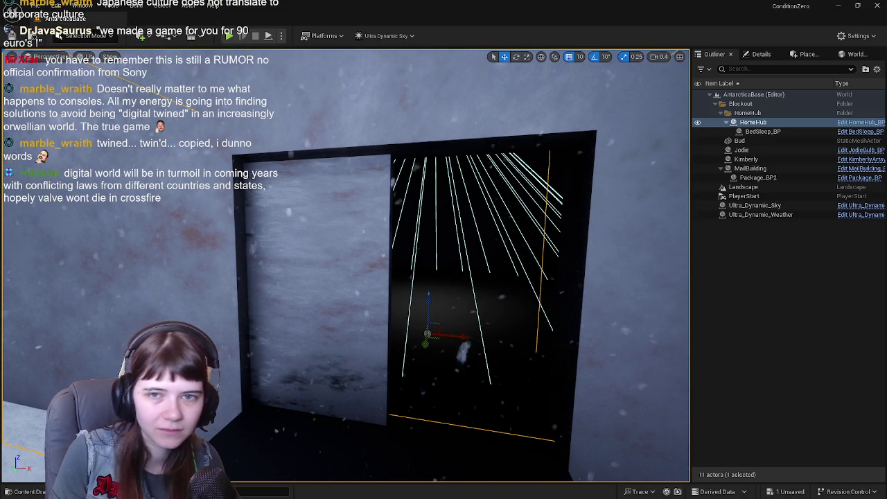
key("ctrl+e")
left_click(63, 18)
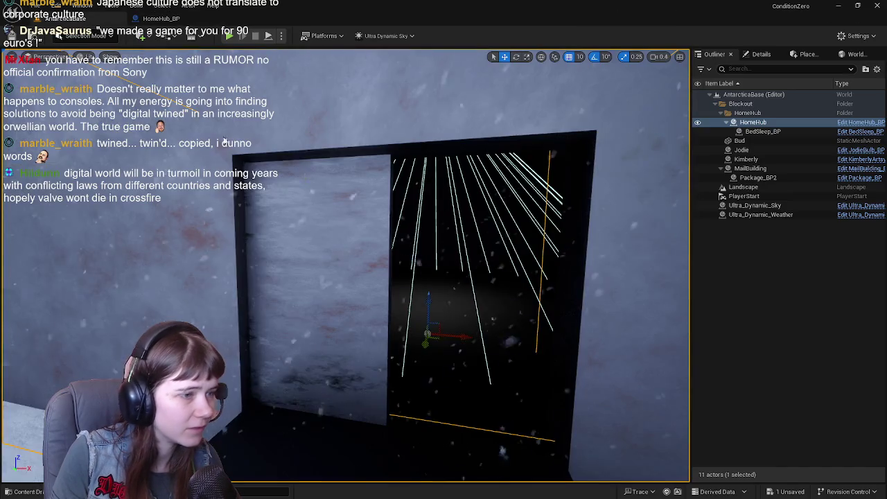
scroll(156, 90, "down", 6)
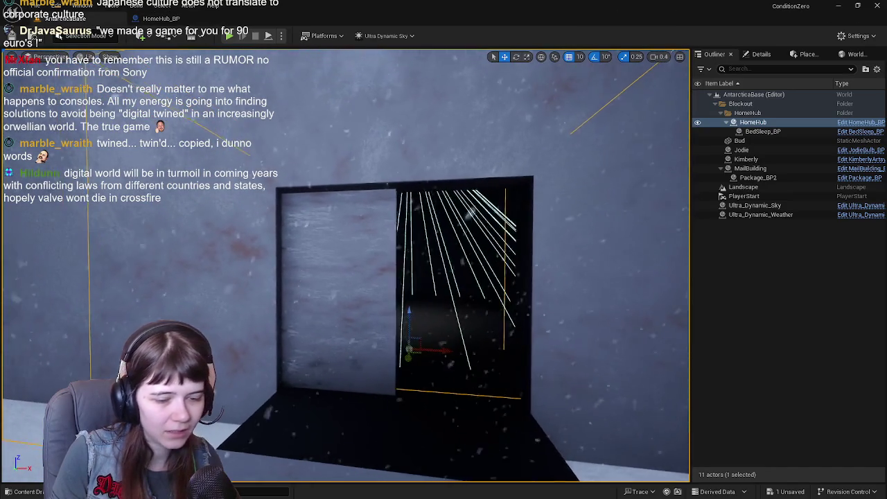
key("d")
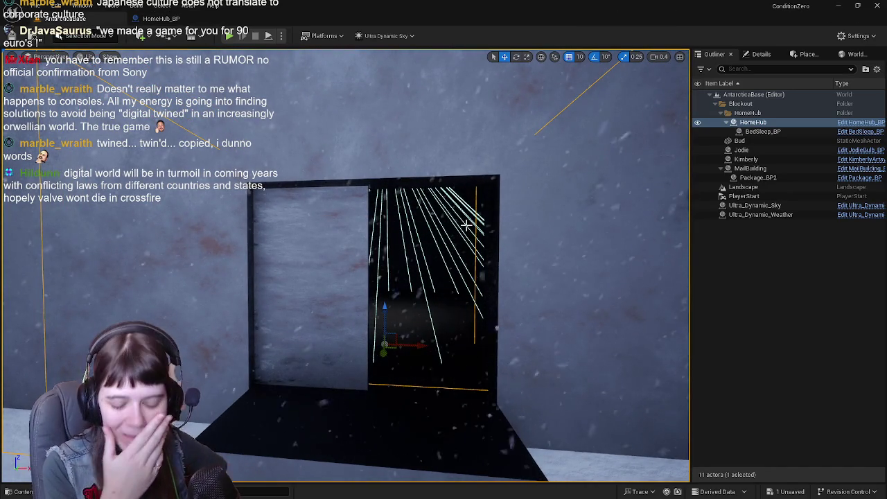
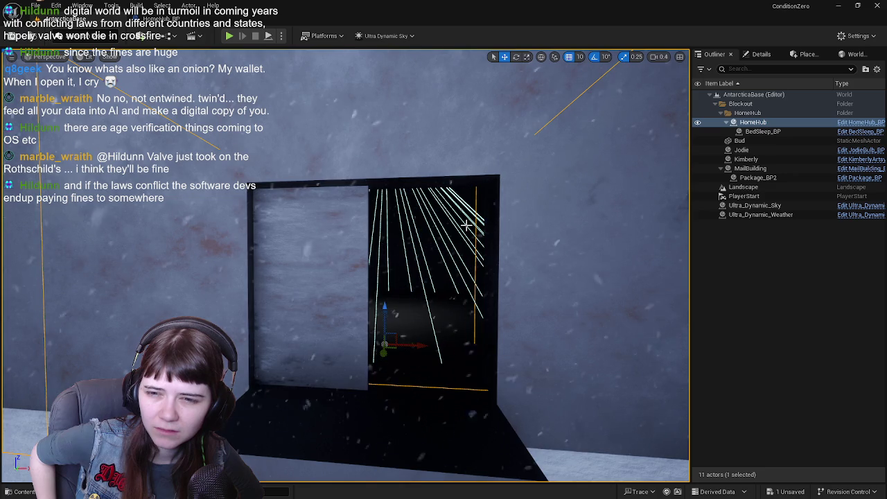
Deselect the HomeHub actor and bring up HomeHub_BP with its HomeHub_door_left mesh component.
scroll(466, 224, "up", 3)
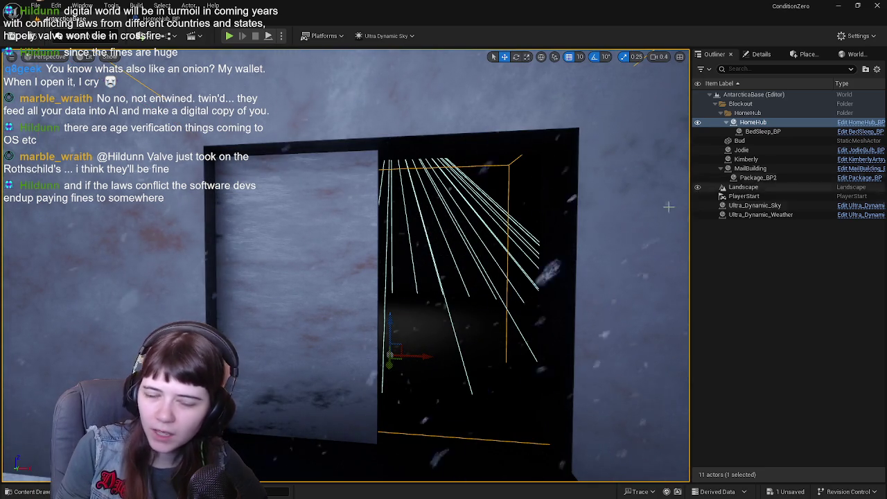
scroll(454, 258, "down", 2)
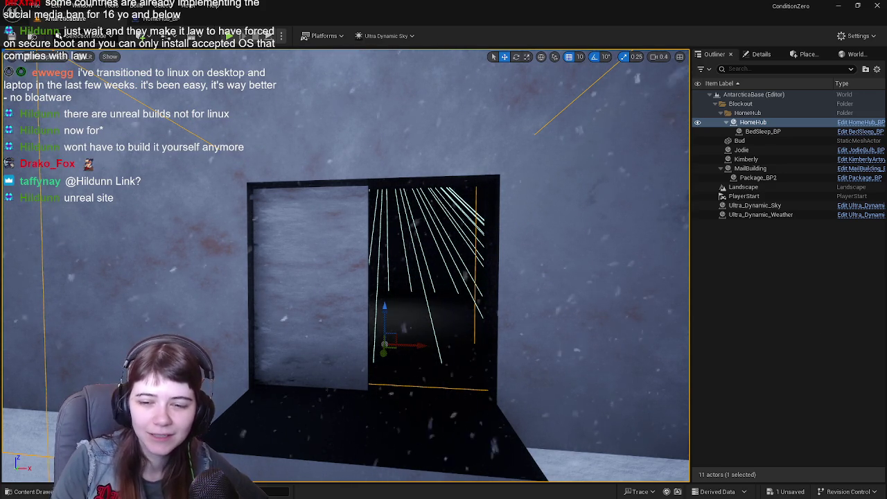
key("Escape")
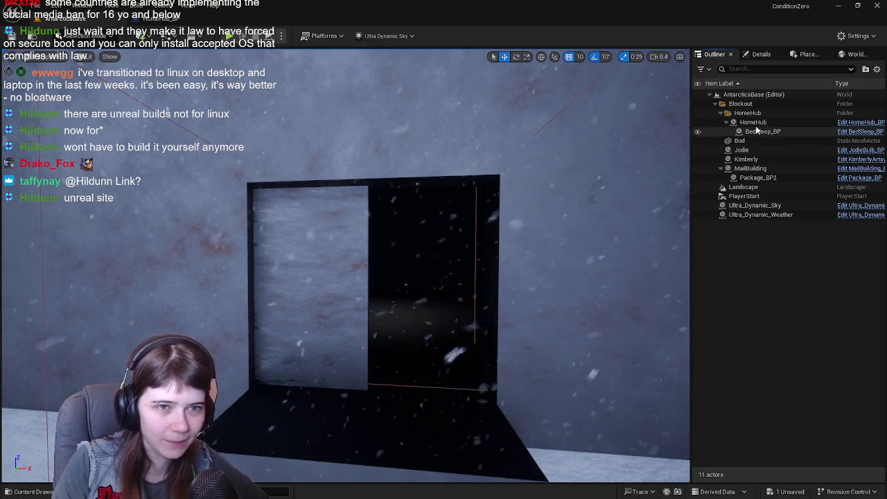
left_click(172, 20)
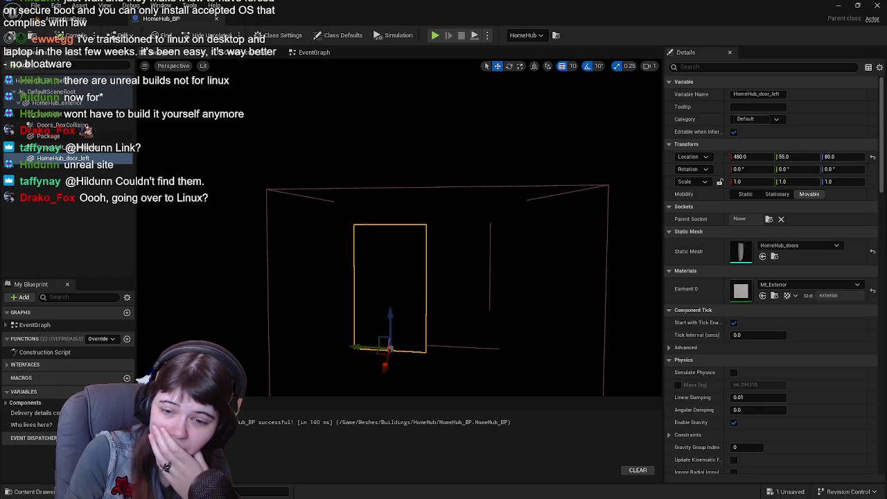
Switch from Unreal to the browser showing the Unreal Engine for Linux download page.
key("alt+Tab")
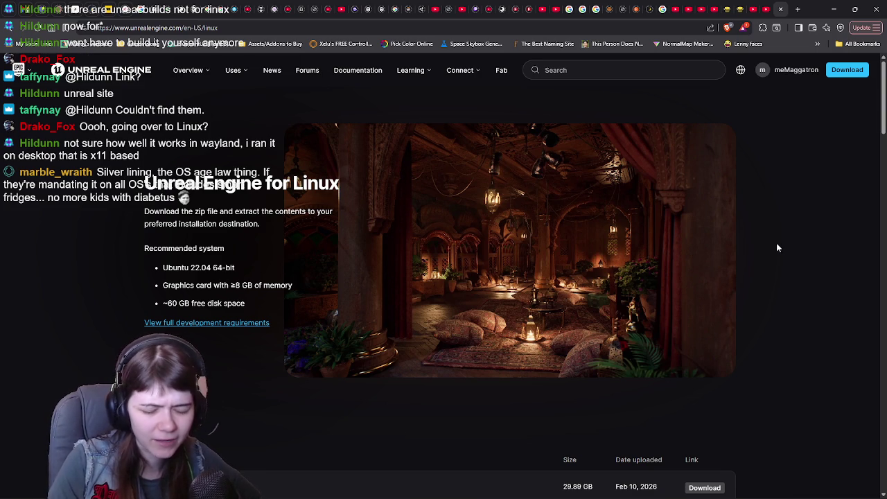
Scroll through the Linux release zips from 5.7.3 back to 5.4.0, then return to the top.
scroll(777, 247, "down", 3)
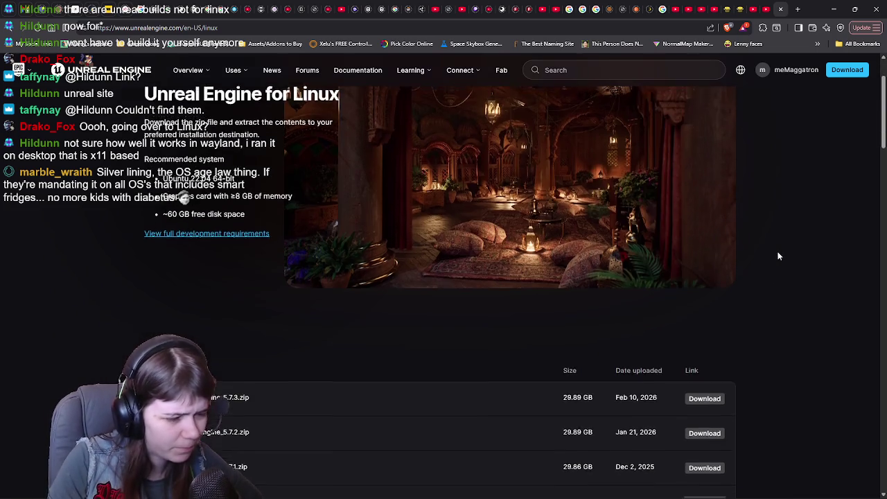
scroll(791, 255, "down", 1)
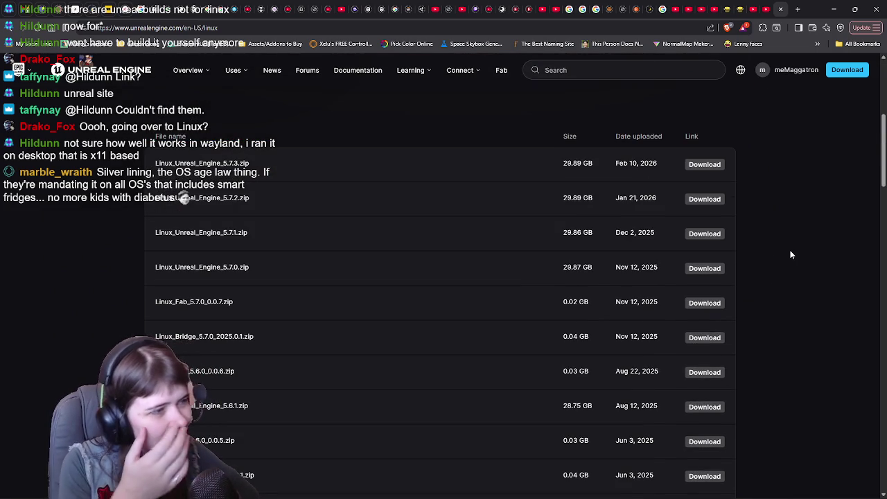
scroll(790, 255, "down", 9)
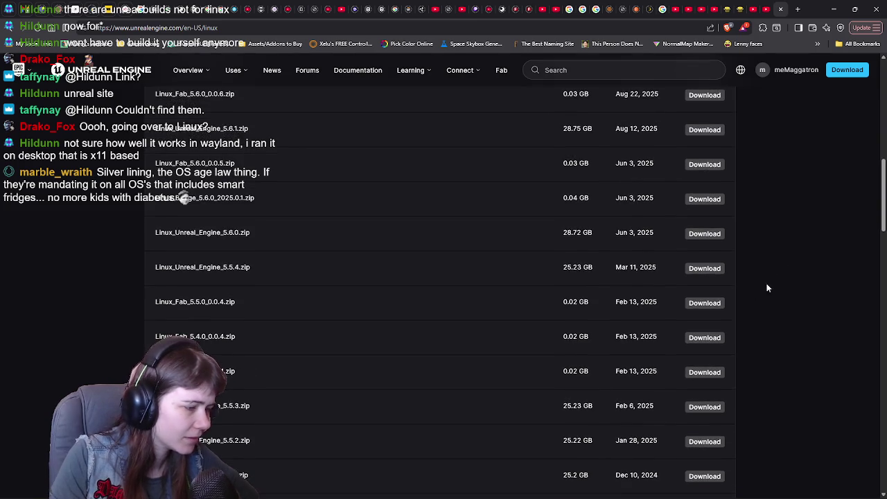
scroll(729, 342, "down", 6)
scroll(732, 380, "up", 20)
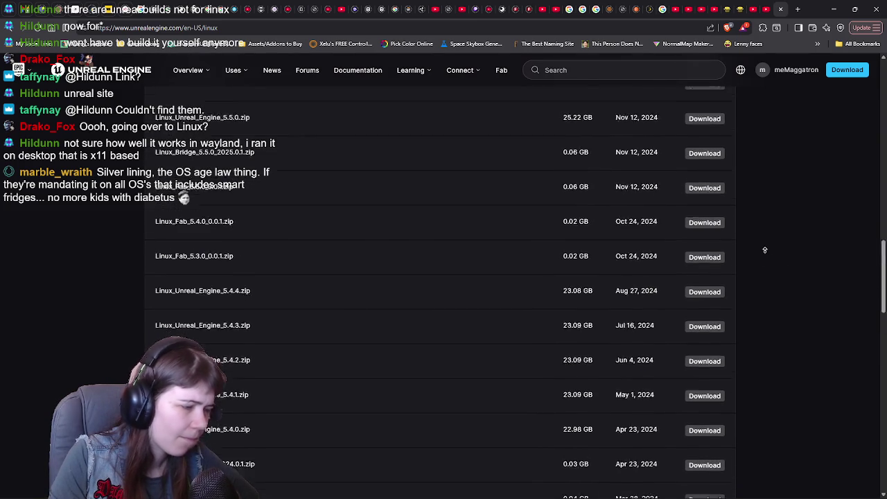
scroll(772, 316, "down", 2)
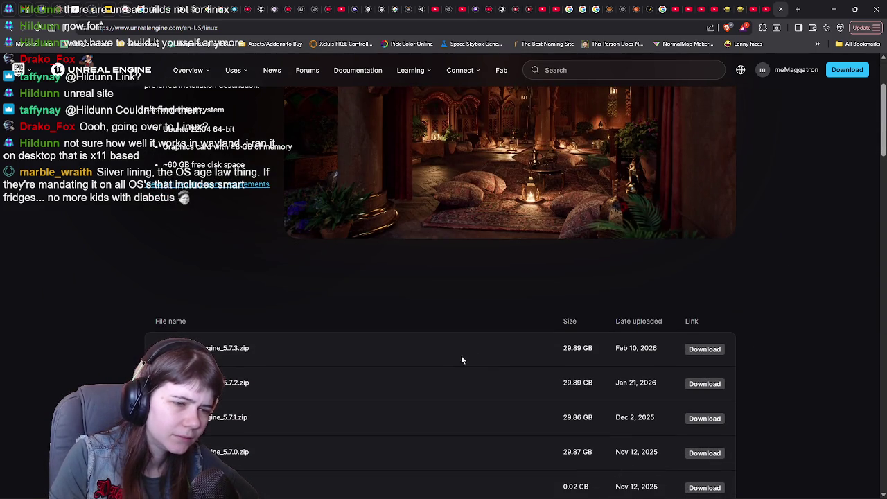
scroll(469, 350, "up", 1)
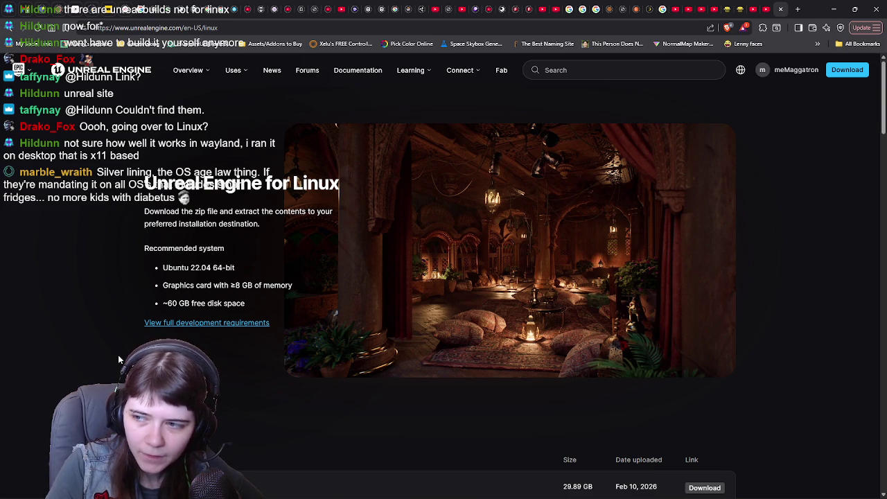
scroll(118, 355, "down", 2)
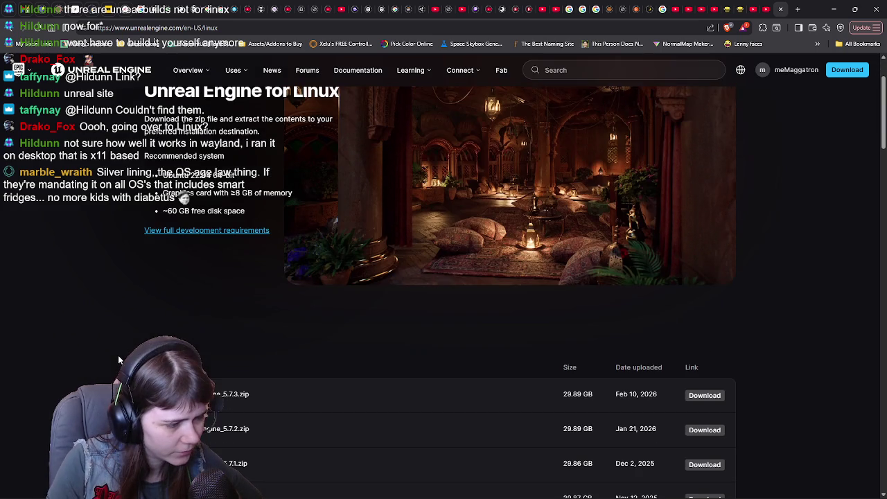
double_click(229, 393)
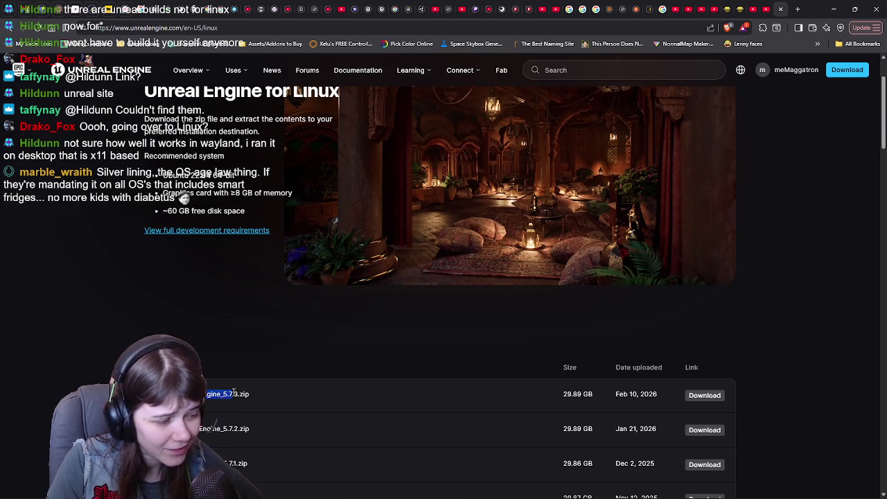
scroll(192, 227, "down", 4)
left_click_drag(191, 209, 247, 208)
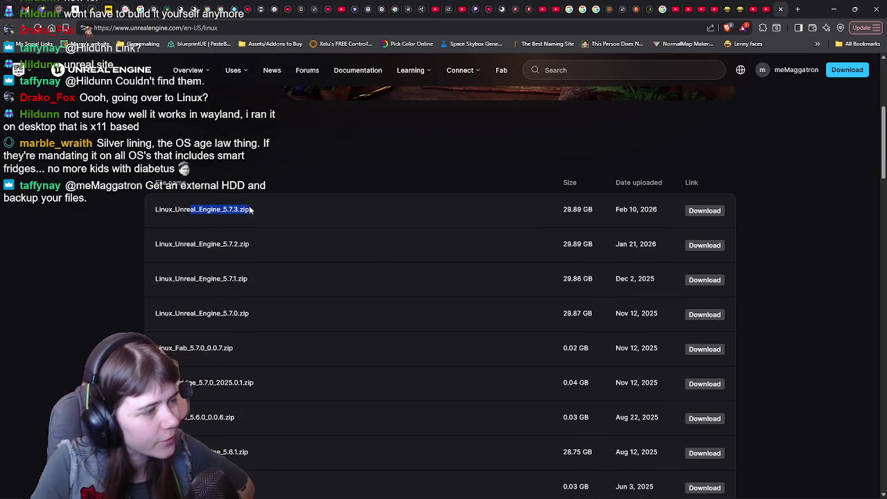
left_click(263, 154)
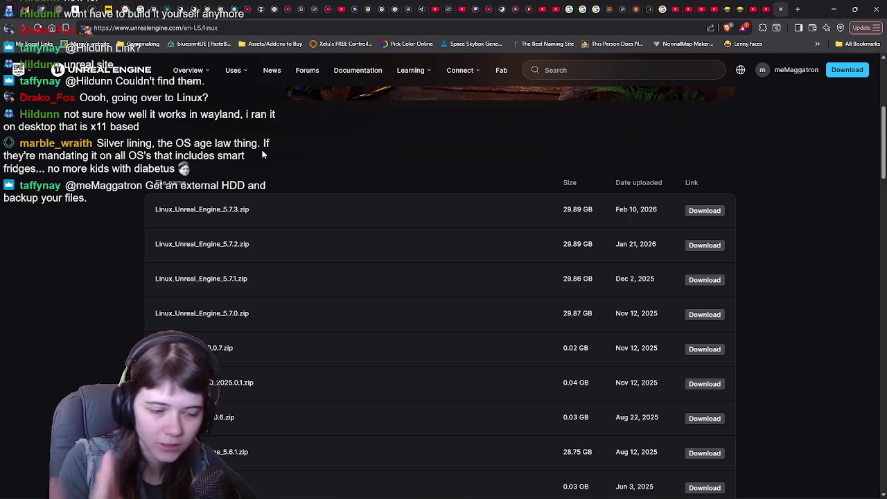
scroll(796, 239, "down", 1)
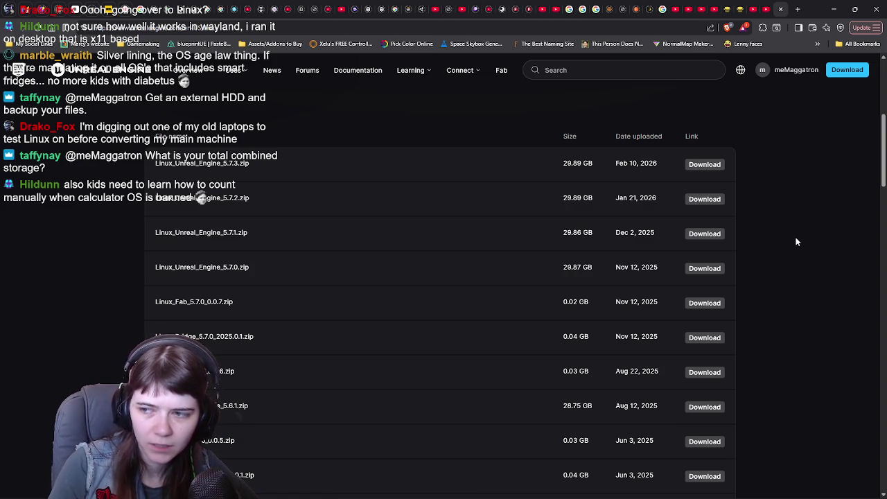
left_click(831, 4)
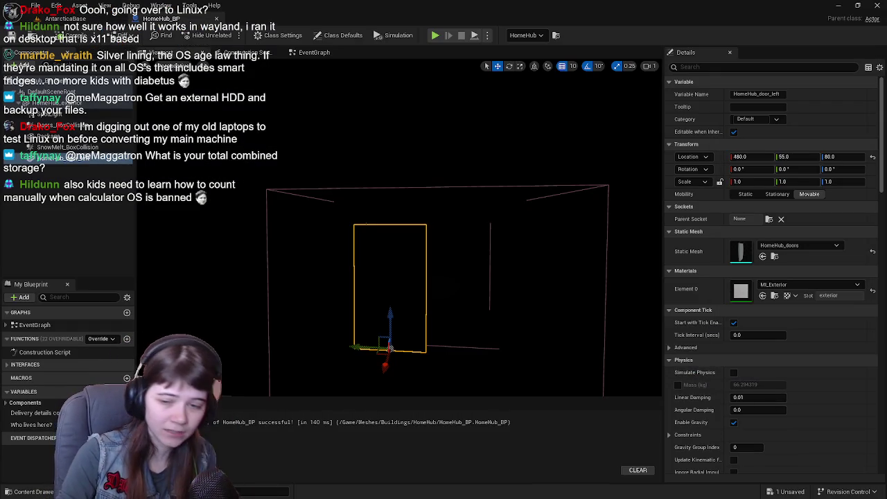
key("super+e")
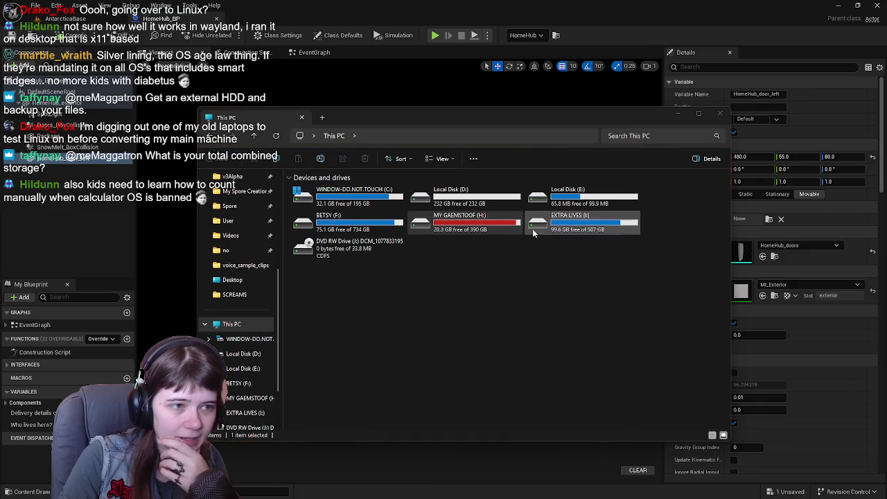
left_click(378, 203)
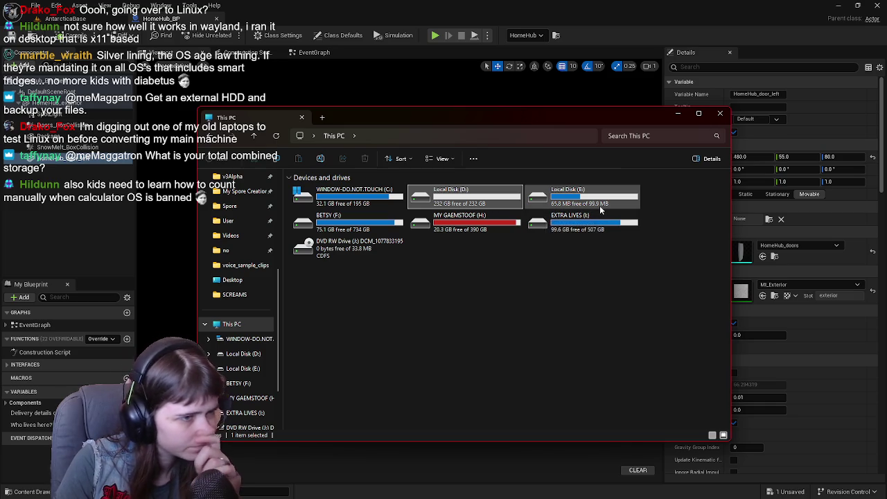
left_click(361, 248)
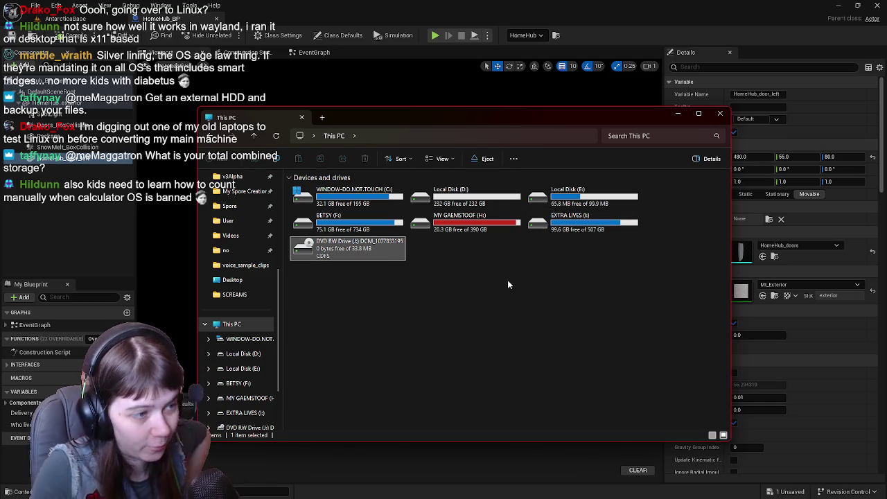
left_click(361, 218)
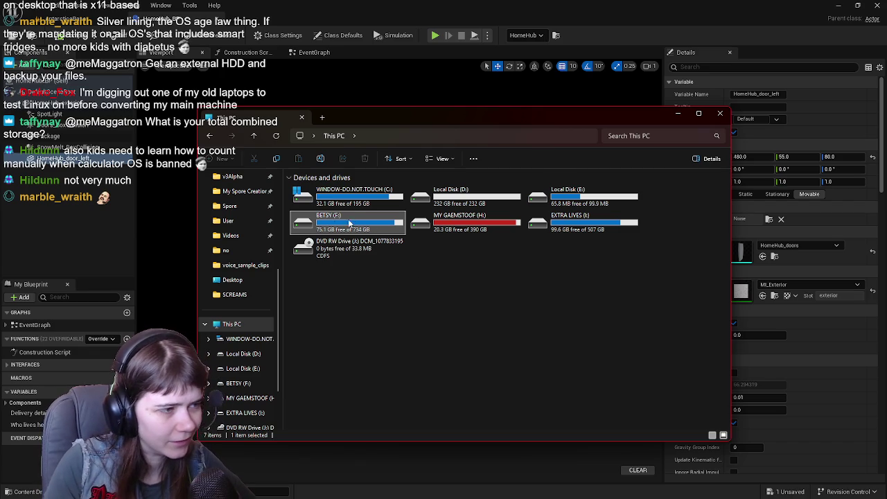
double_click(346, 223)
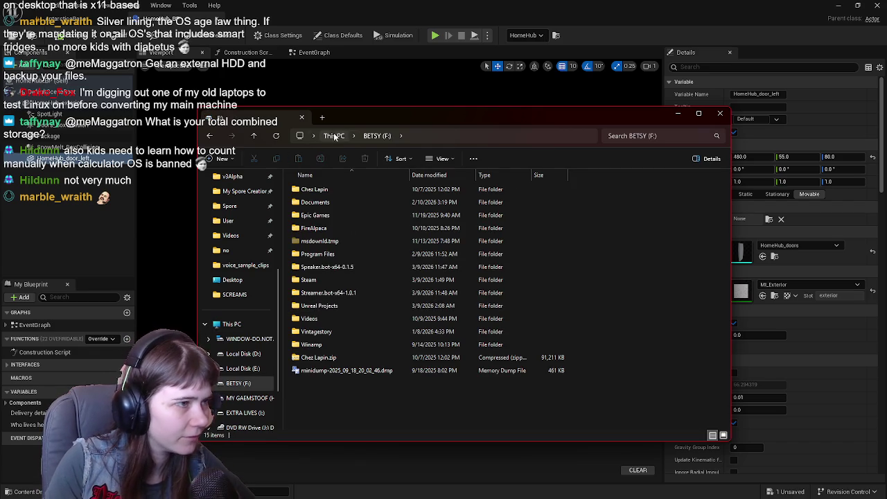
key("alt+Left")
left_click(477, 229)
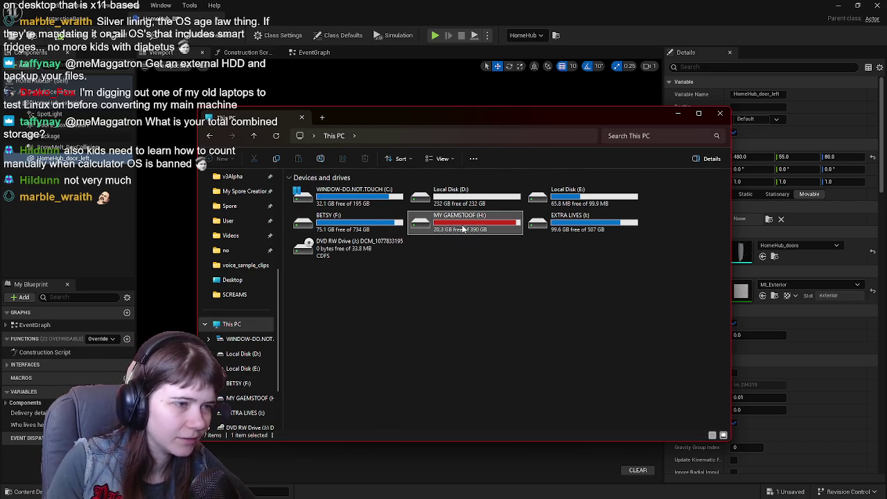
mouse_move(474, 225)
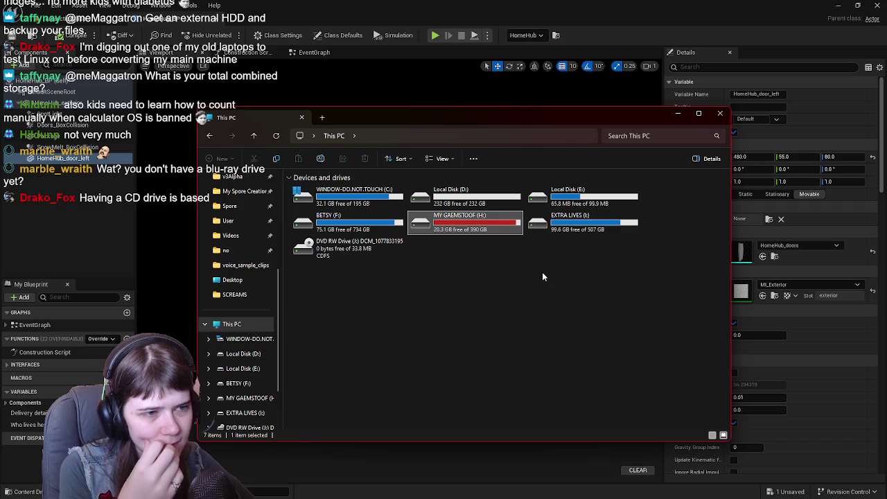
left_click(575, 223)
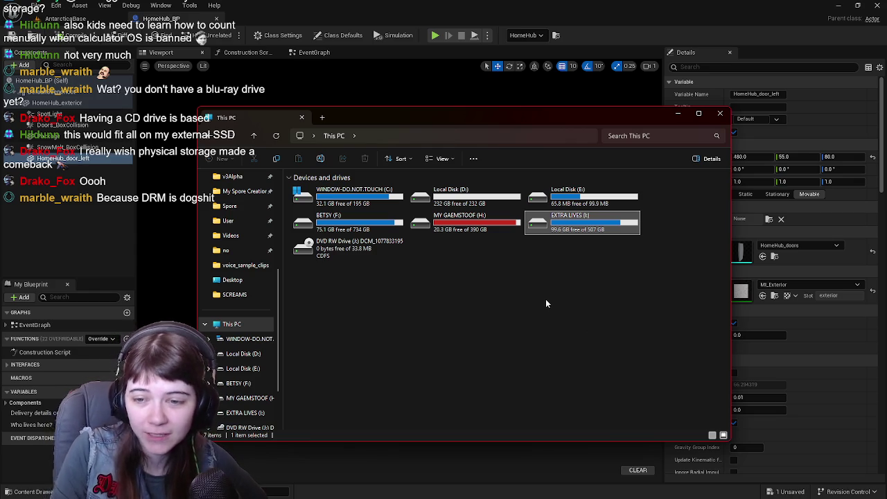
left_click_drag(545, 124, 886, 123)
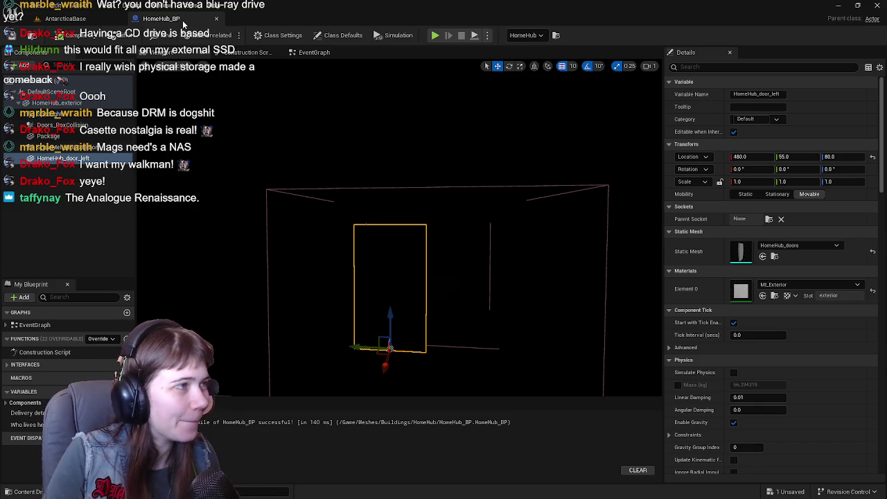
Return from the HomeHub_BP blueprint editor to the AntarcticaBase level viewport.
left_click(65, 19)
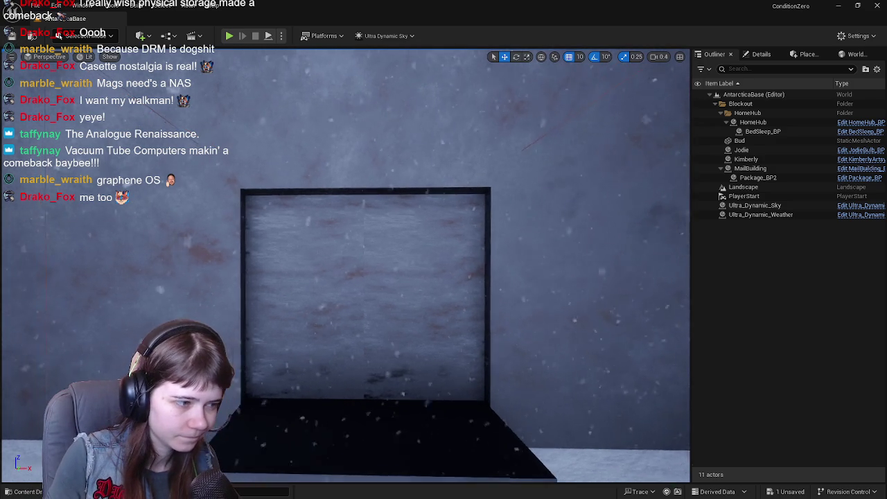
Zoom and orbit the viewport in close on the HomeHub doorway wall.
scroll(345, 263, "down", 10)
scroll(345, 263, "down", 3)
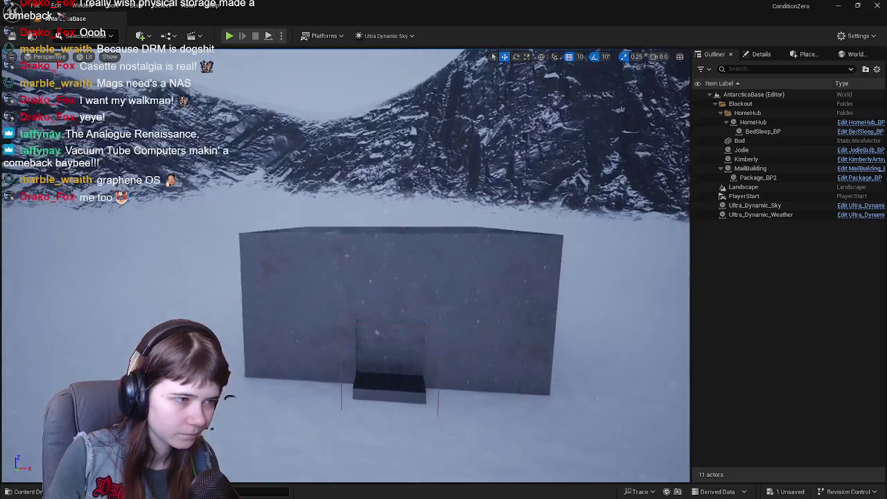
scroll(345, 264, "up", 8)
scroll(345, 263, "up", 5)
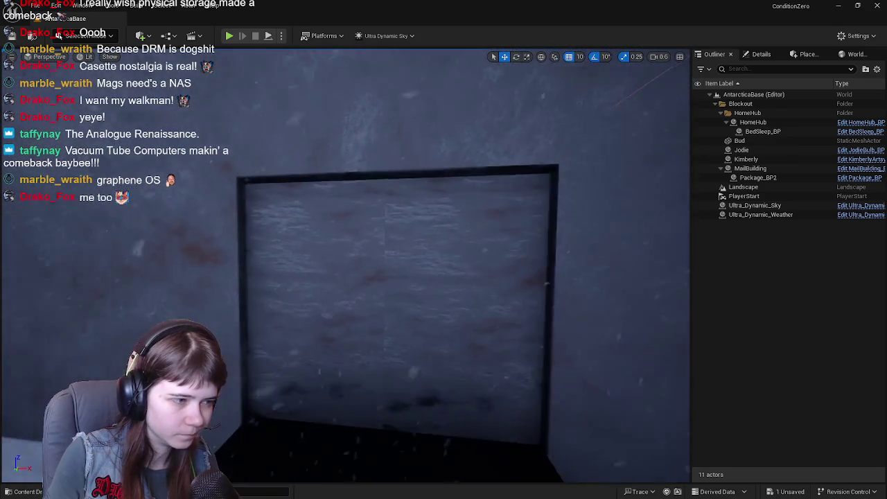
scroll(345, 263, "down", 4)
scroll(345, 264, "up", 5)
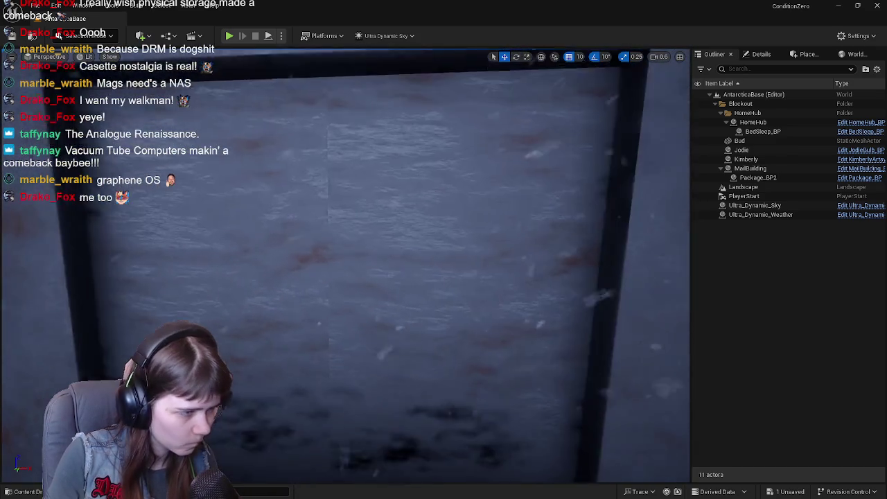
scroll(346, 263, "down", 4)
scroll(345, 264, "up", 4)
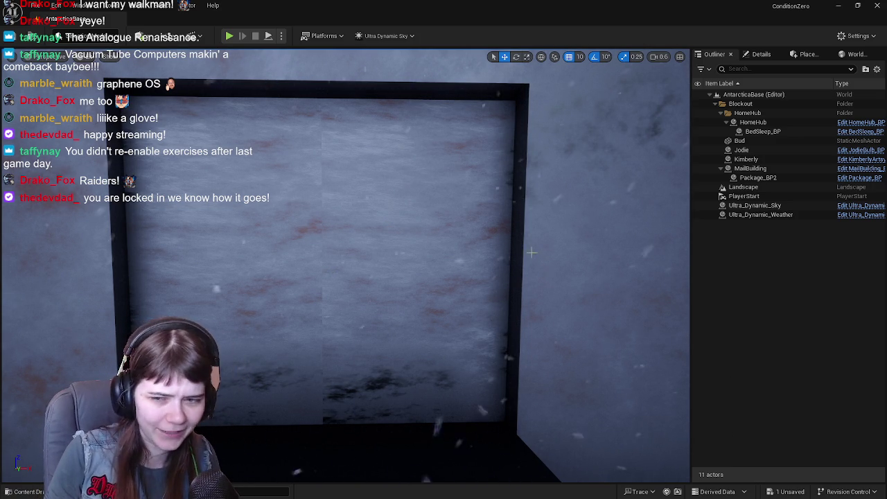
mouse_move(512, 243)
left_mouse_down()
mouse_move(512, 291)
mouse_move(505, 256)
left_mouse_up()
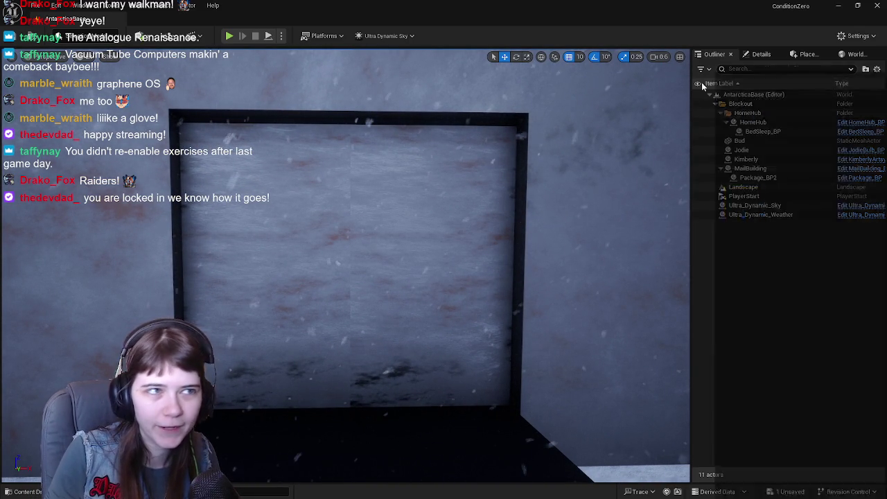
Glance at HomeHub_BP, return to AntarcticaBase, then switch to the door model in Blender.
left_click(519, 19)
left_click(65, 19)
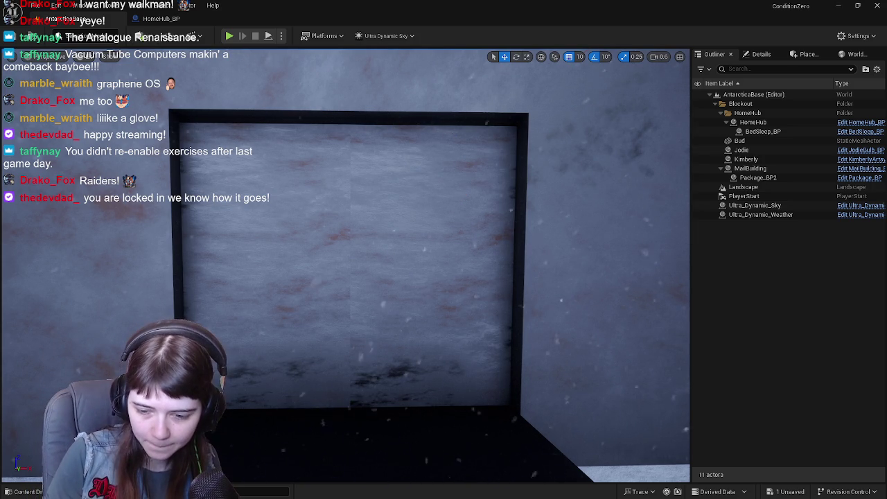
key("alt+Tab")
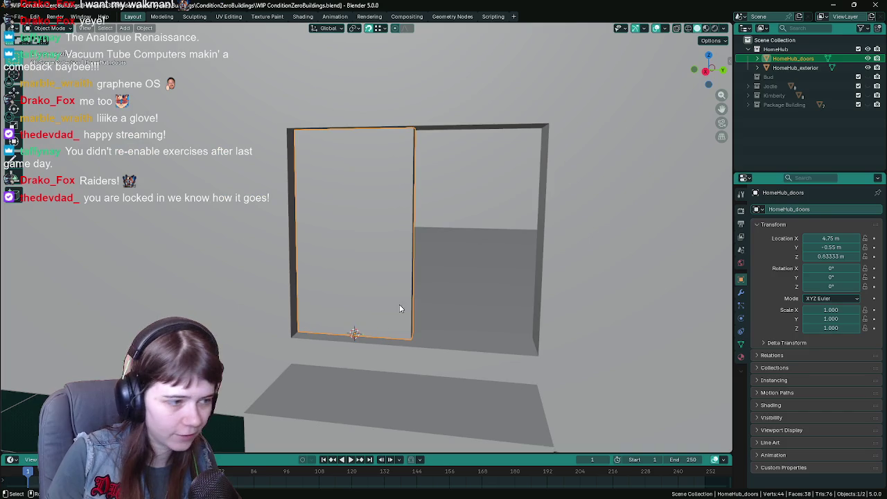
Inspect the HomeHub_doors geometry isolated and see-through in edit mode, checking a corner edge.
key("Tab")
scroll(405, 312, "up", 5)
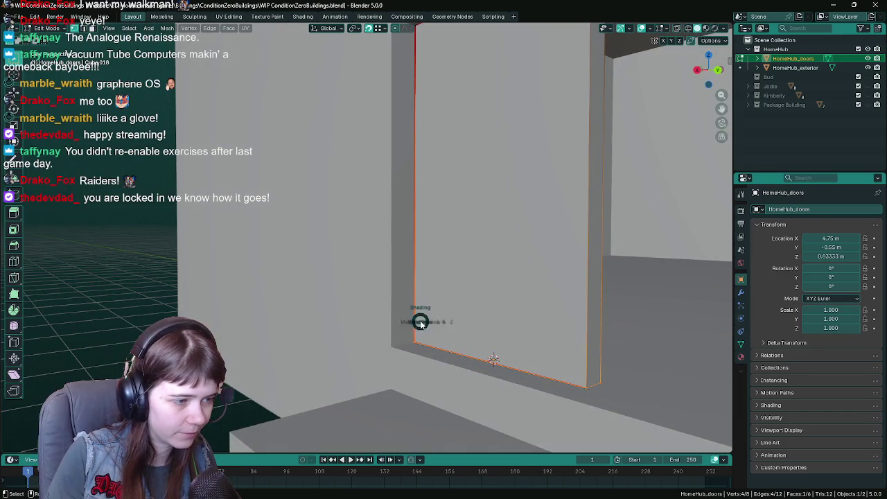
key("KP_Divide")
key("alt+z")
left_click(425, 342)
mouse_move(482, 315)
left_mouse_down()
mouse_move(461, 321)
mouse_move(416, 305)
mouse_move(434, 305)
mouse_move(333, 312)
mouse_move(460, 331)
mouse_move(413, 334)
left_mouse_up()
key("2")
Leave edit mode and view the door in solid shading from another angle.
key("Tab")
key("z")
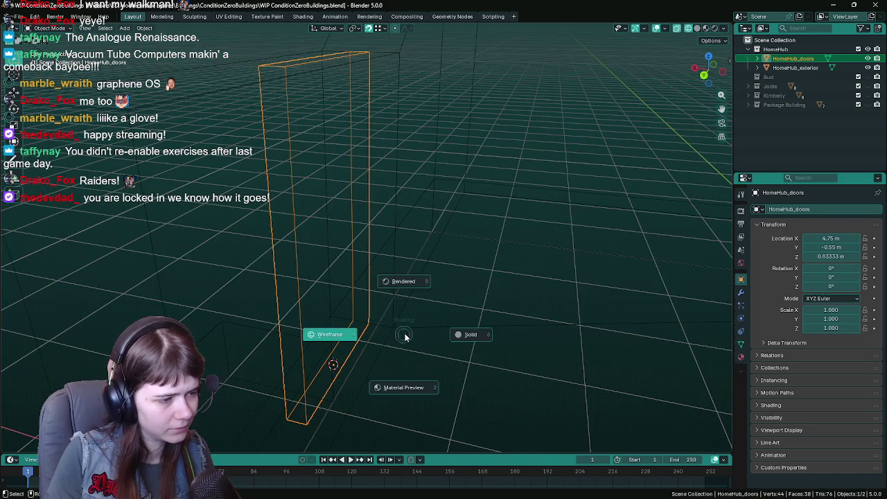
left_click(489, 339)
scroll(490, 339, "up", 6)
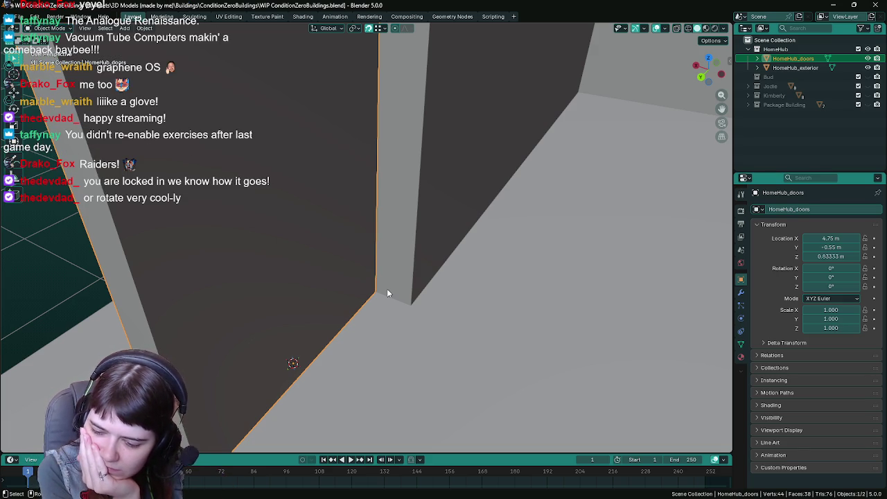
mouse_move(384, 281)
left_mouse_down()
mouse_move(315, 255)
mouse_move(368, 226)
mouse_move(406, 285)
mouse_move(415, 252)
mouse_move(418, 268)
mouse_move(434, 273)
left_mouse_up()
Save WIP ConditionZeroBuildings.blend, check the door from the front, and return to Unreal.
key("ctrl+s")
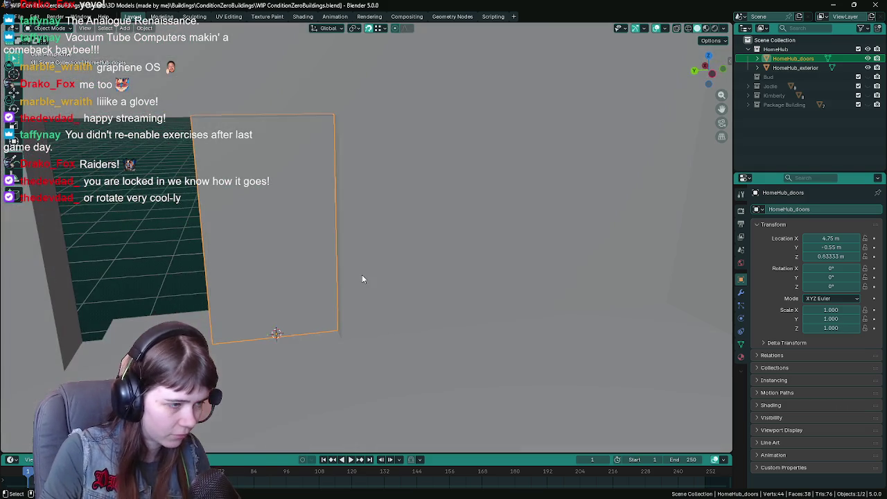
key("ctrl+s")
mouse_move(376, 285)
left_mouse_down()
mouse_move(451, 283)
mouse_move(457, 268)
mouse_move(470, 286)
mouse_move(440, 289)
mouse_move(443, 312)
left_mouse_up()
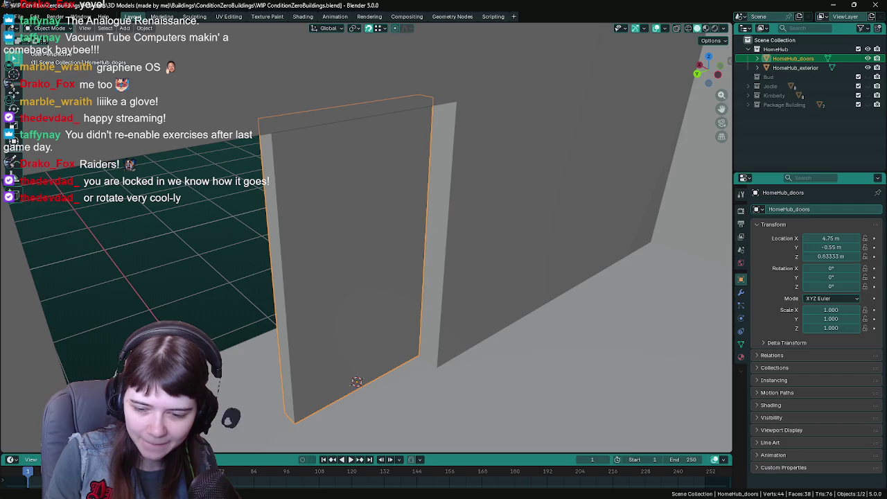
key("alt+Tab")
scroll(561, 277, "down", 5)
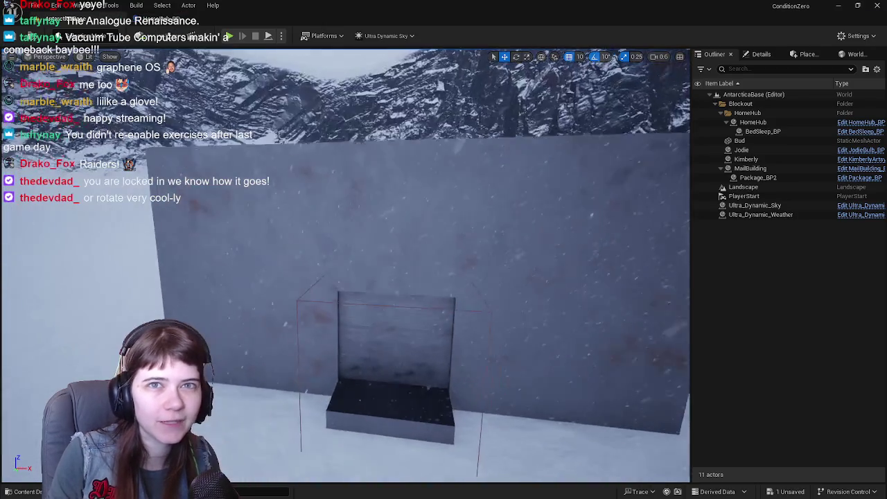
scroll(347, 277, "down", 3)
scroll(346, 278, "up", 1)
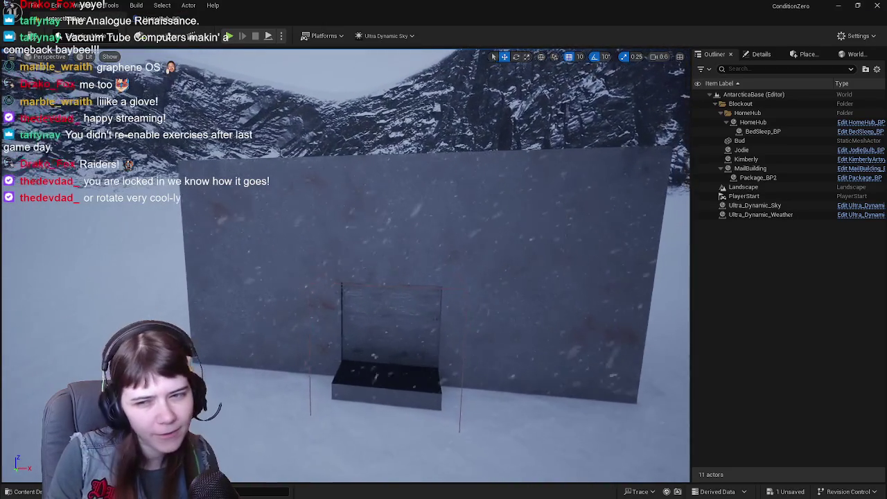
scroll(346, 277, "up", 3)
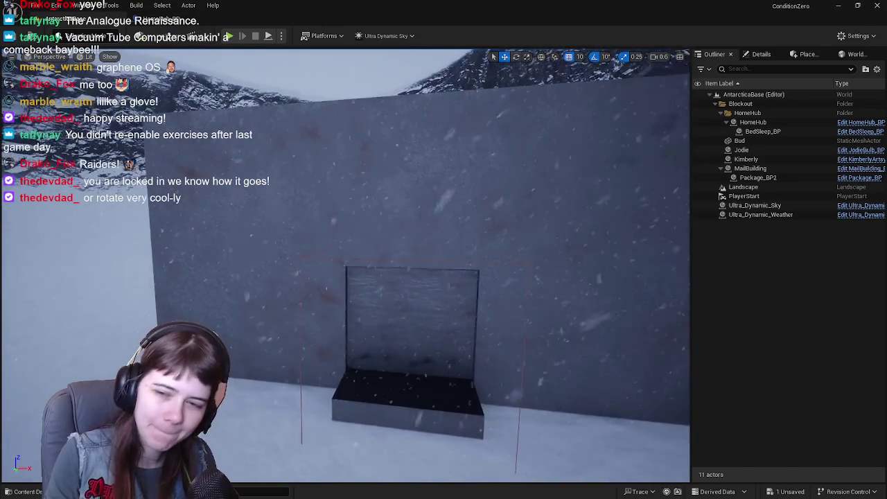
scroll(346, 277, "up", 2)
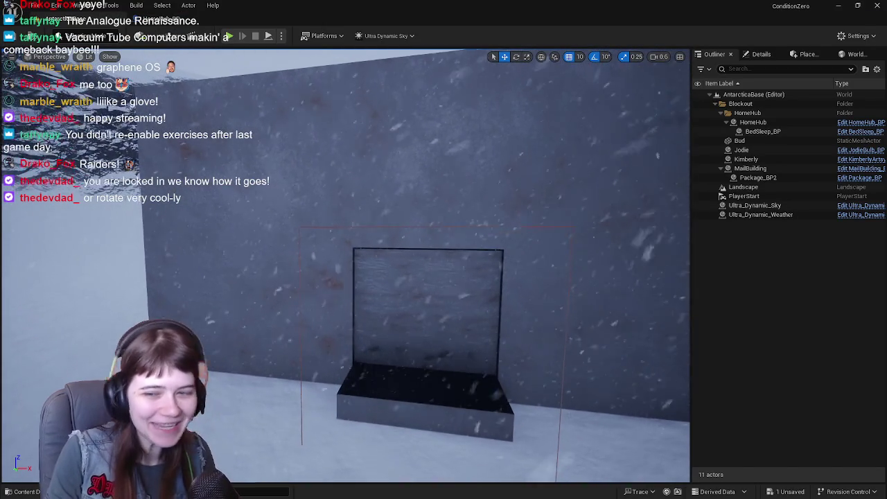
scroll(347, 277, "up", 2)
scroll(416, 312, "up", 1)
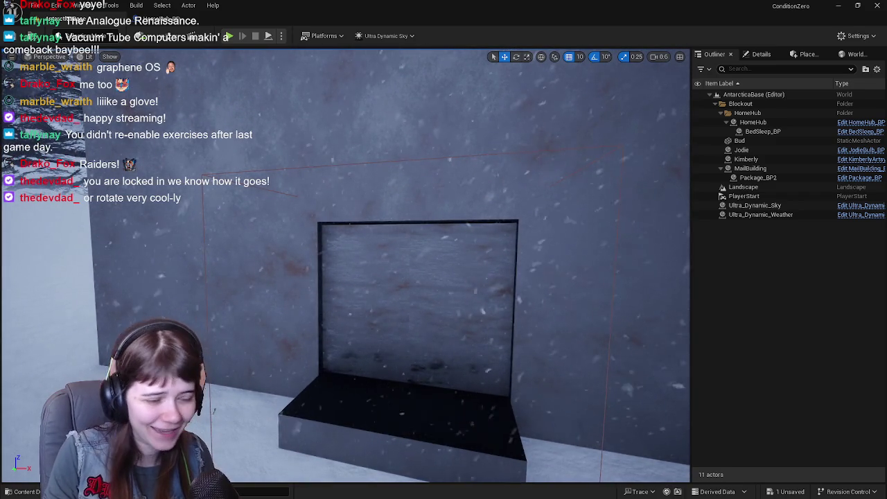
scroll(416, 312, "up", 1)
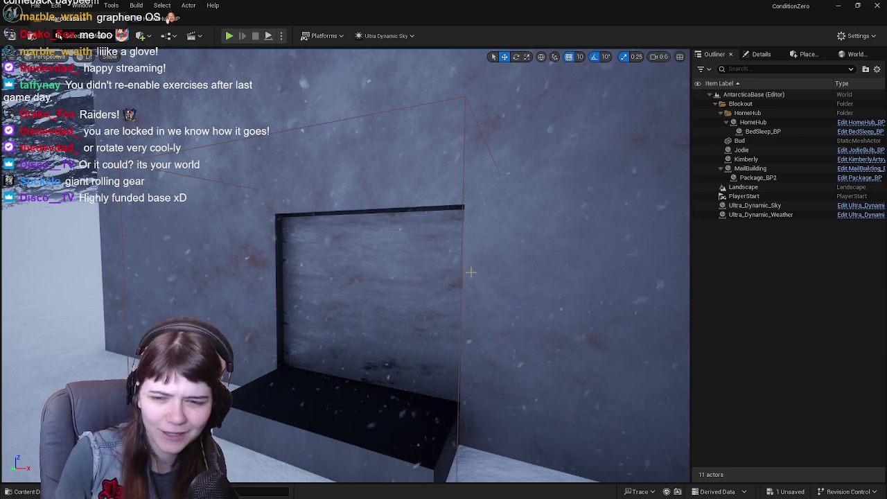
mouse_move(471, 272)
left_mouse_down()
mouse_move(481, 273)
mouse_move(481, 291)
mouse_move(558, 290)
left_mouse_up()
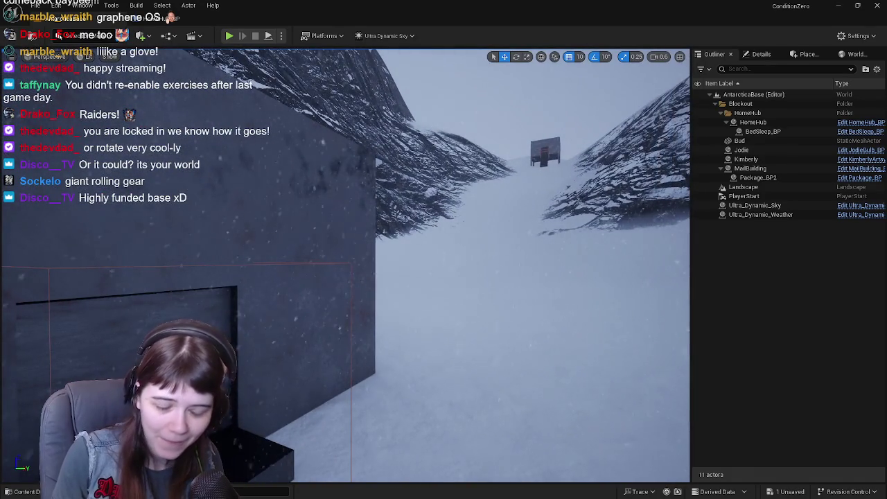
left_click_drag(438, 278, 429, 275)
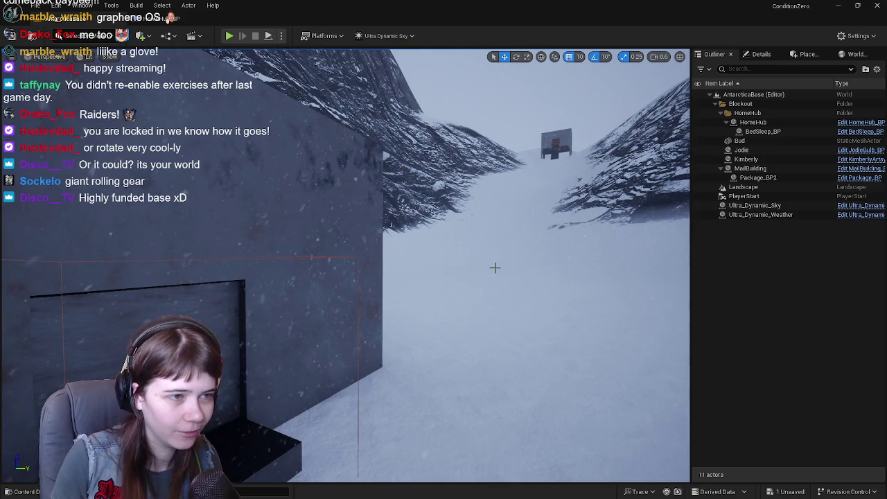
mouse_move(430, 276)
left_mouse_down()
mouse_move(416, 276)
mouse_move(465, 278)
mouse_move(444, 279)
mouse_move(454, 280)
mouse_move(451, 313)
left_mouse_up()
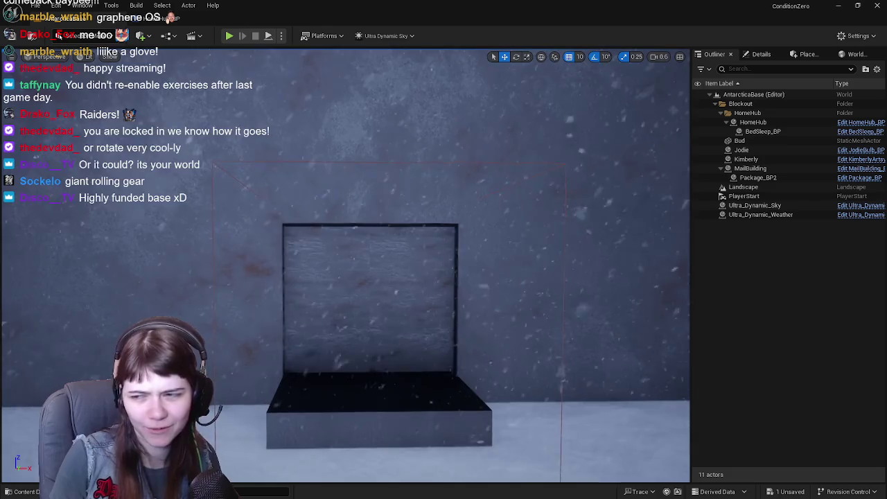
left_click_drag(400, 182, 400, 182)
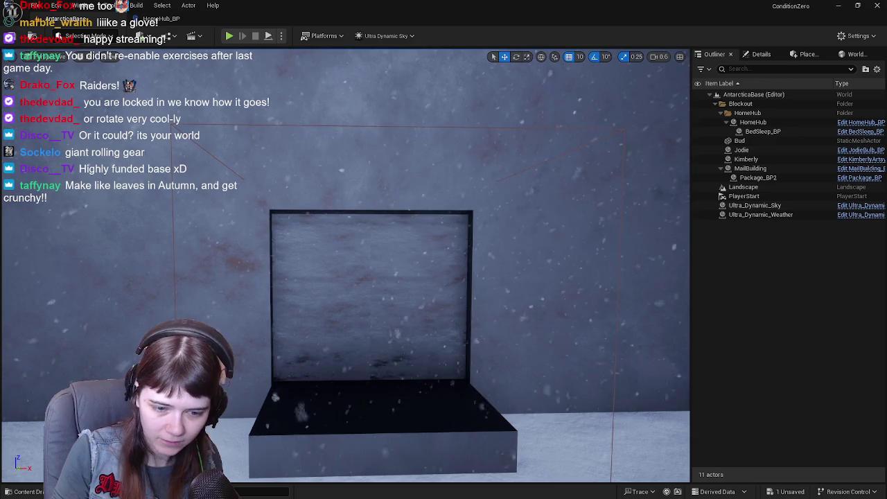
key("super")
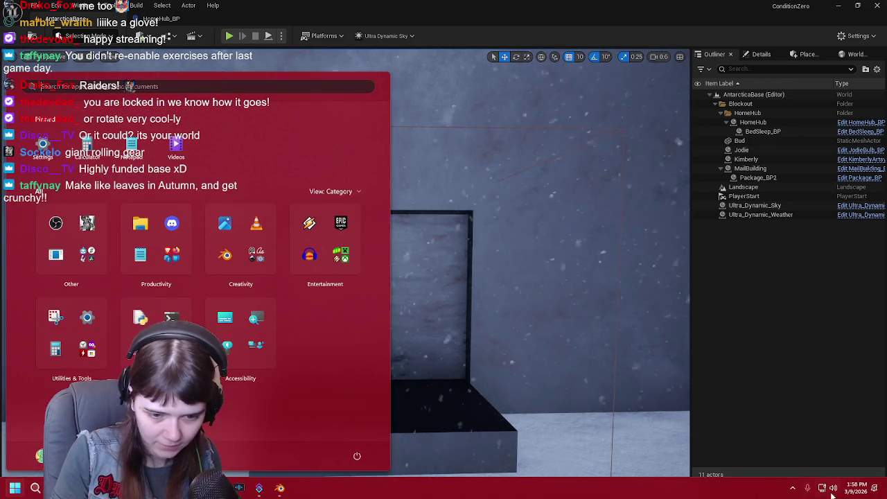
Check the sound output devices in quick settings, then browse Unreal's Materials folder.
left_click(825, 491)
left_click(862, 435)
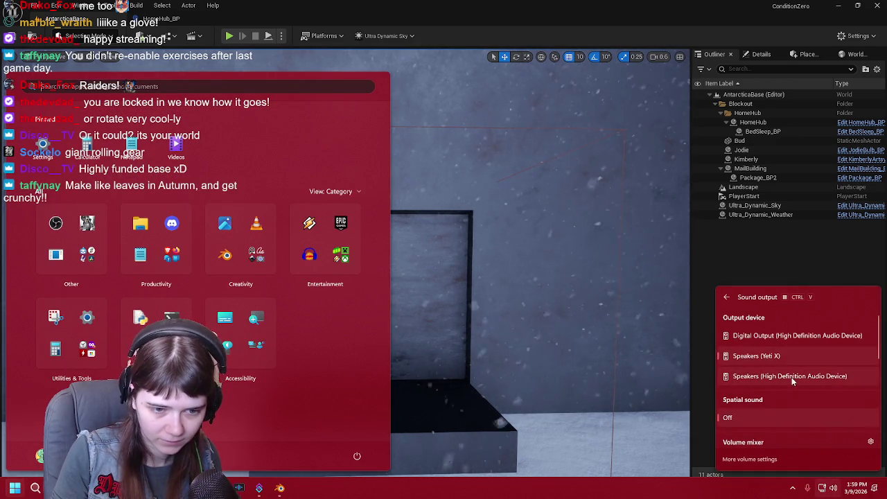
left_click(806, 258)
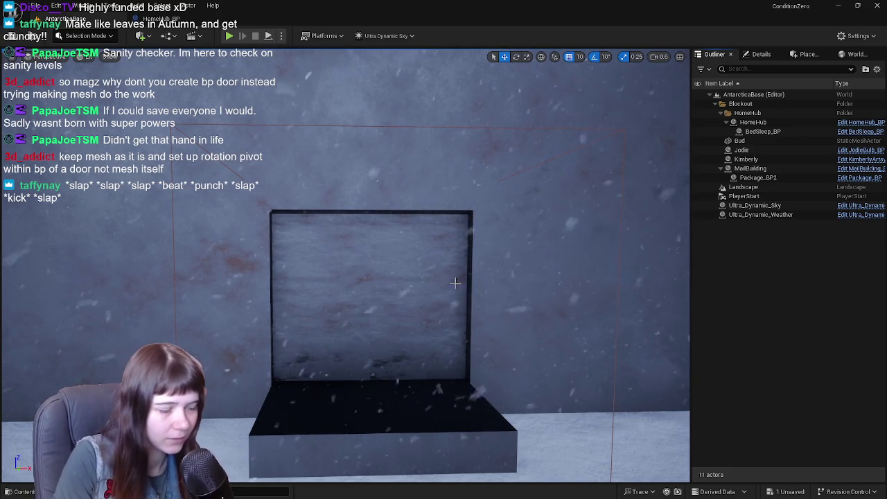
key("ctrl+space")
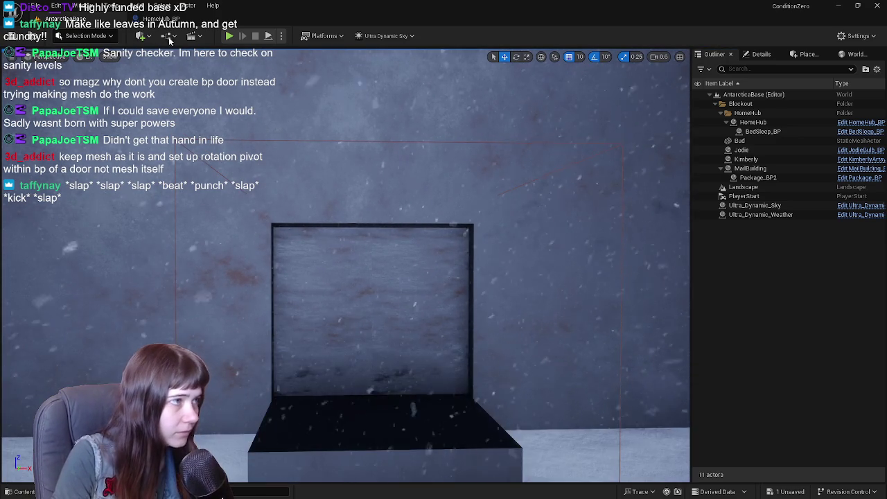
Save only the selected HomeHub asset from the HomeHub meshes folder in HomeHub_BP.
left_click(161, 19)
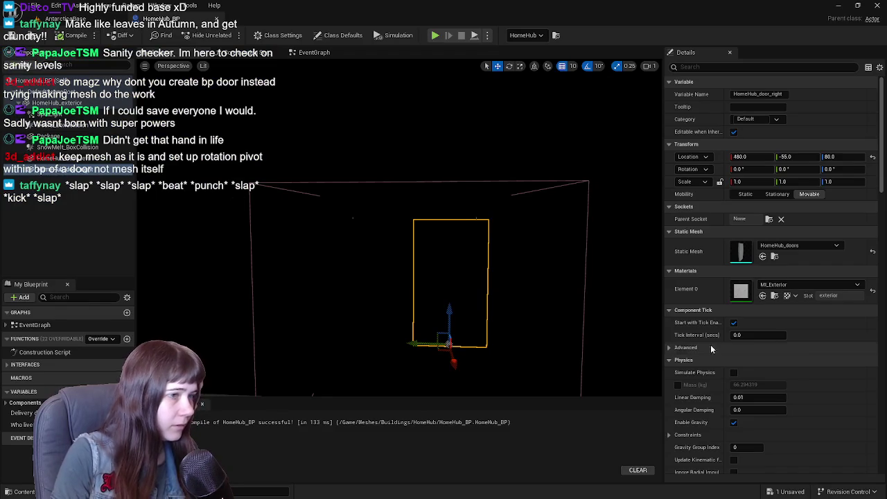
key("ctrl+space")
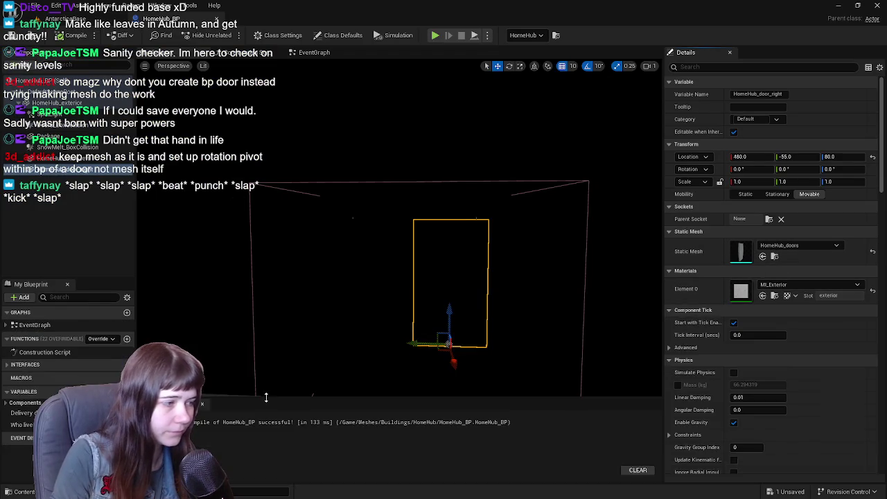
right_click(142, 378)
mouse_move(177, 90)
key("Escape")
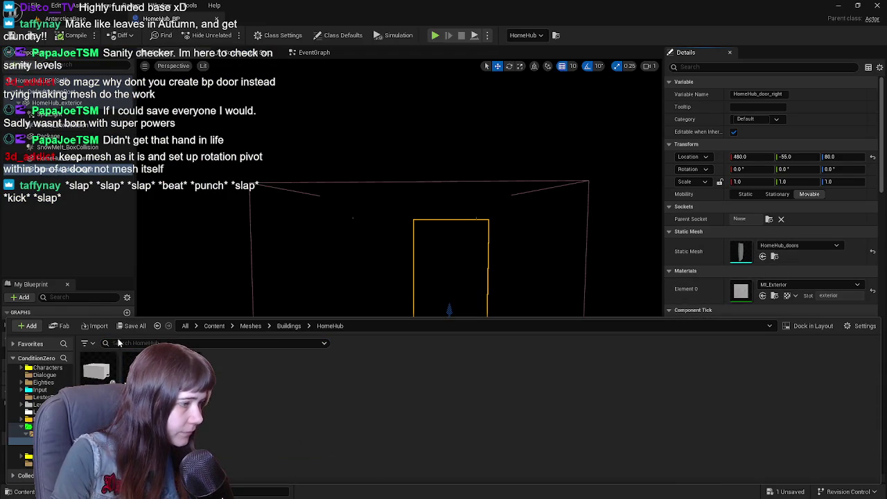
key("ctrl+shift+s")
left_click(513, 356)
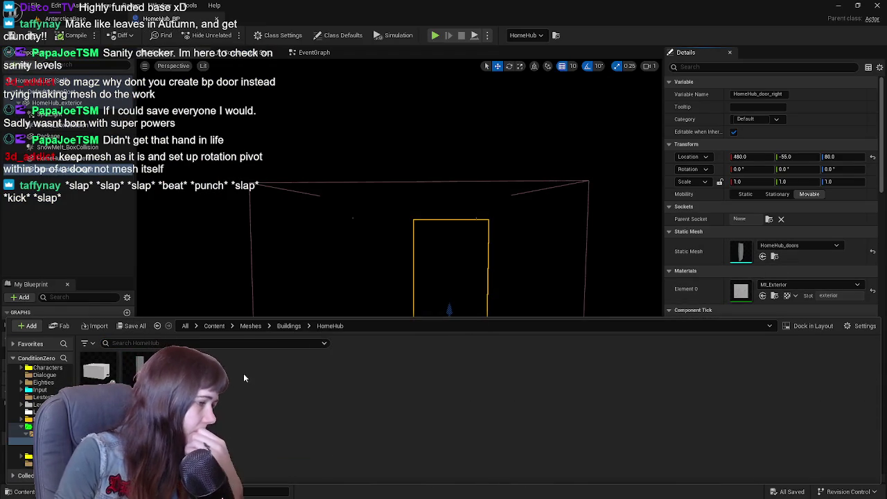
right_click(243, 374)
Create a new Actor blueprint class named Door_BP.
left_click(305, 210)
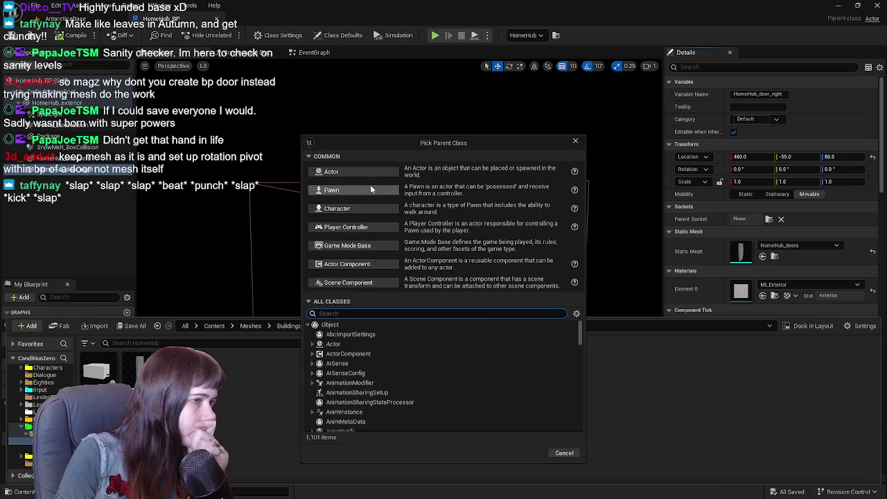
left_click(370, 230)
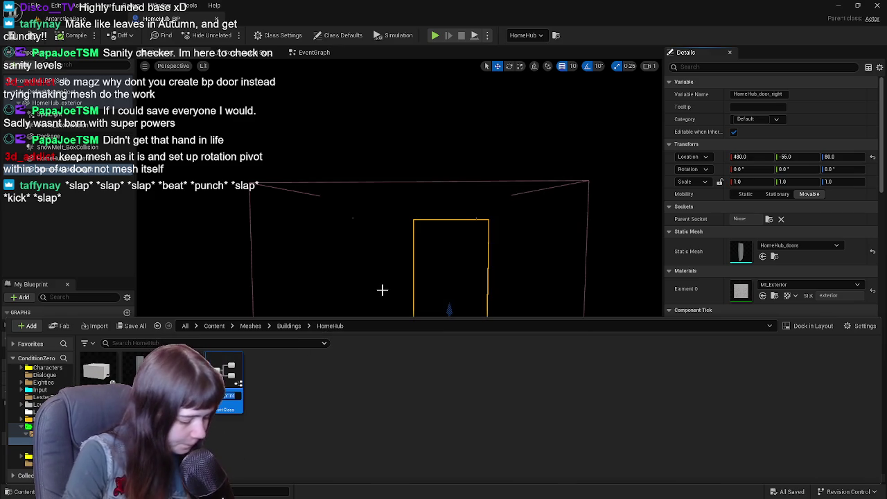
key("Return")
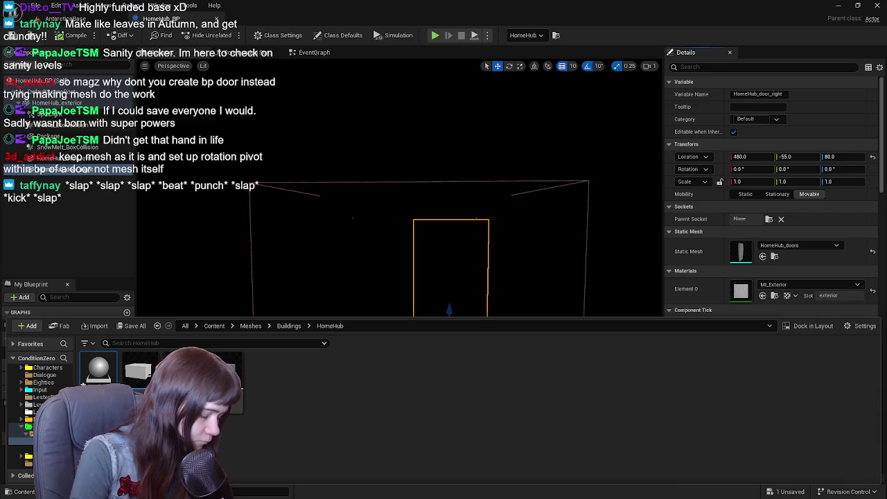
key("Delete")
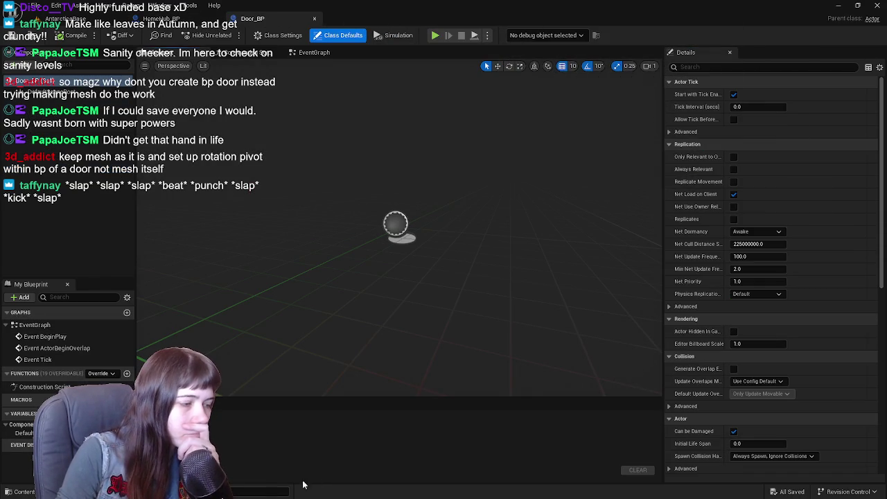
Add the HomeHub_doors mesh as a component of Door_BP.
key("ctrl+space")
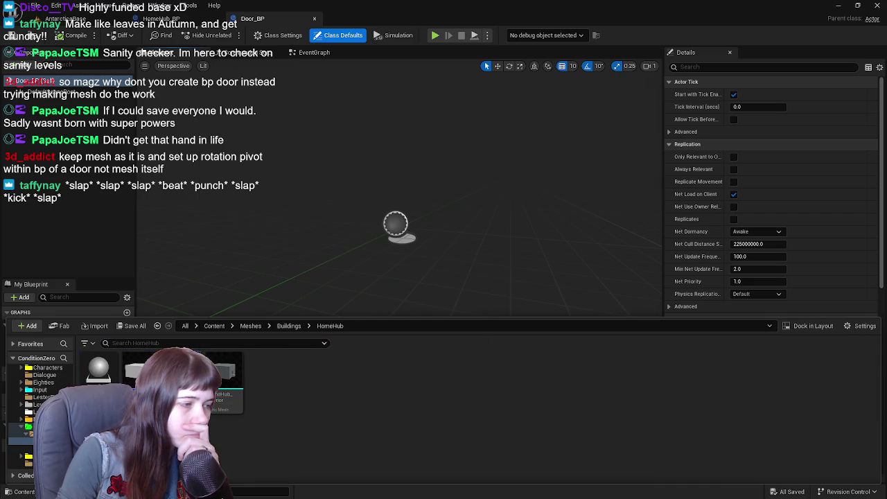
left_click_drag(222, 378, 97, 201)
left_click(386, 164)
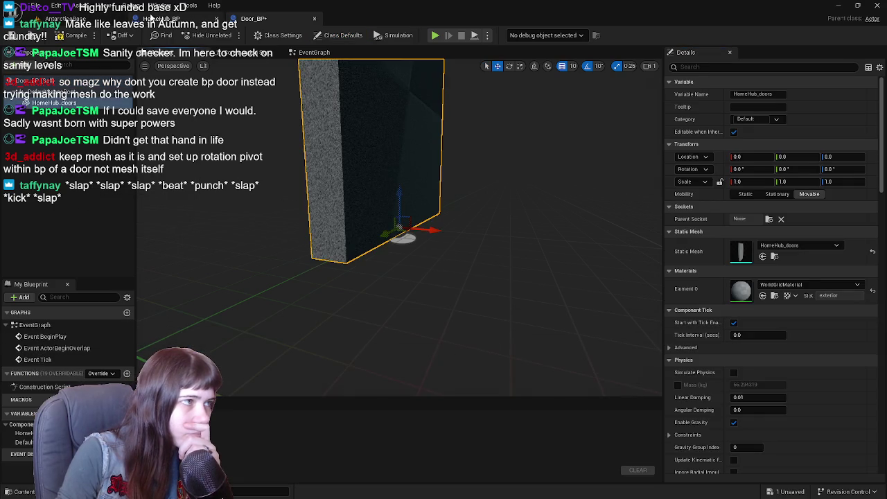
Delete the HomeHub_door_left component from HomeHub_BP.
left_click(145, 18)
left_click(82, 160)
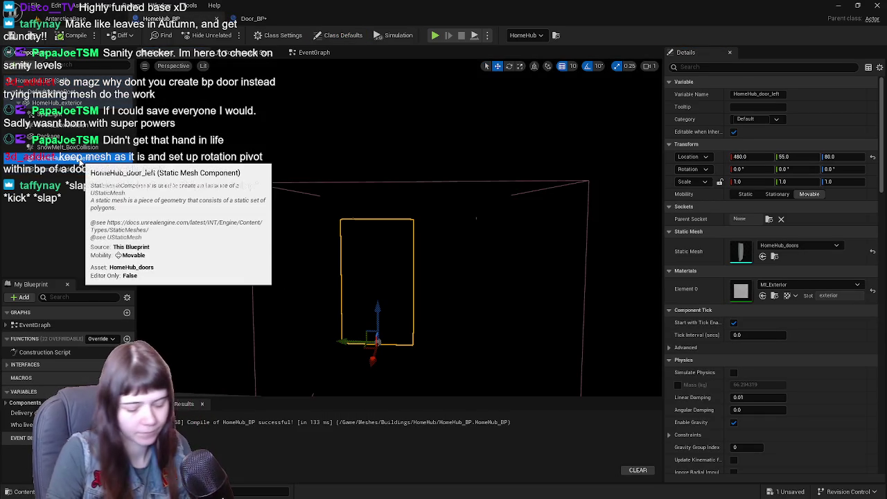
key("Delete")
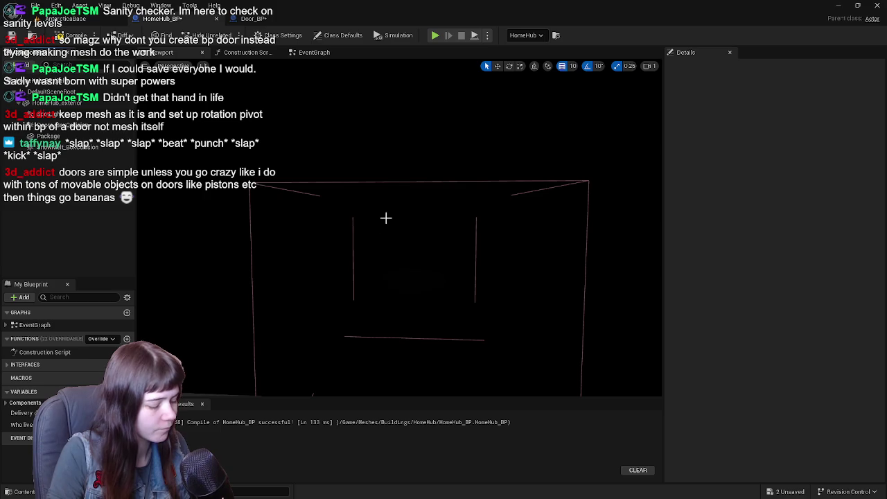
scroll(386, 218, "down", 5)
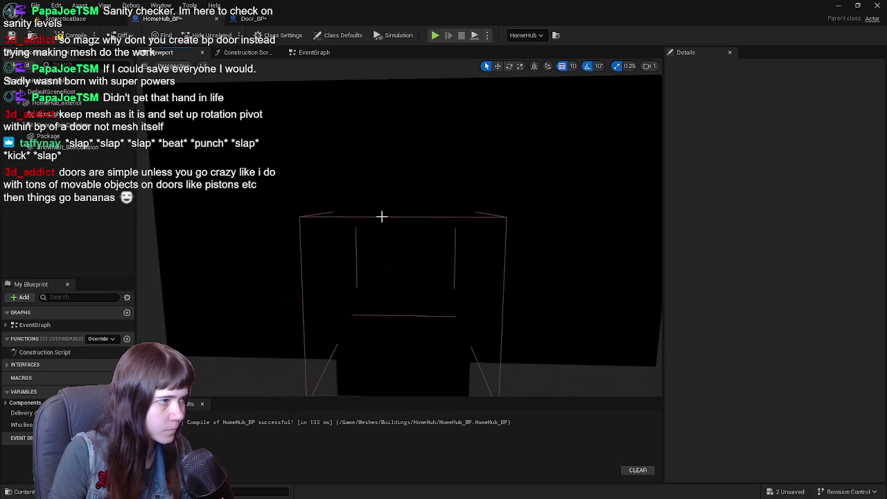
Compile and save HomeHub_BP, then view the Door_BP door head-on.
left_click(76, 36)
left_click(12, 36)
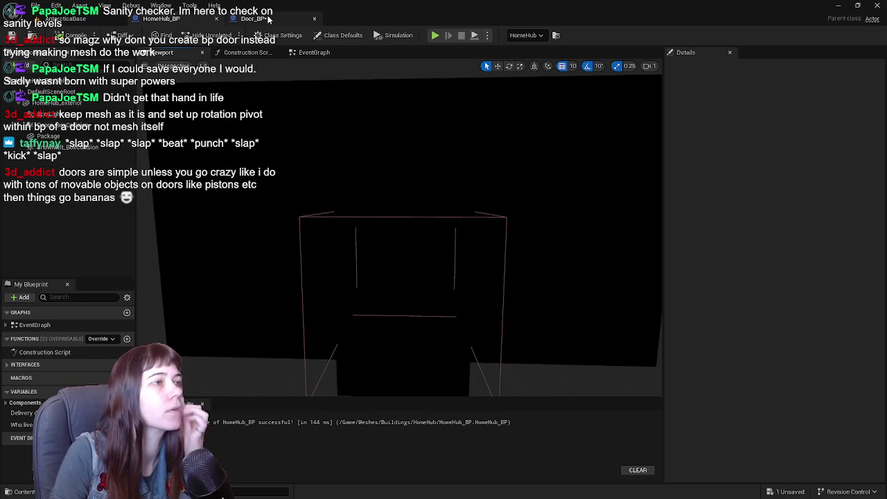
left_click(269, 20)
mouse_move(454, 167)
left_mouse_down()
mouse_move(409, 169)
mouse_move(447, 159)
left_mouse_up()
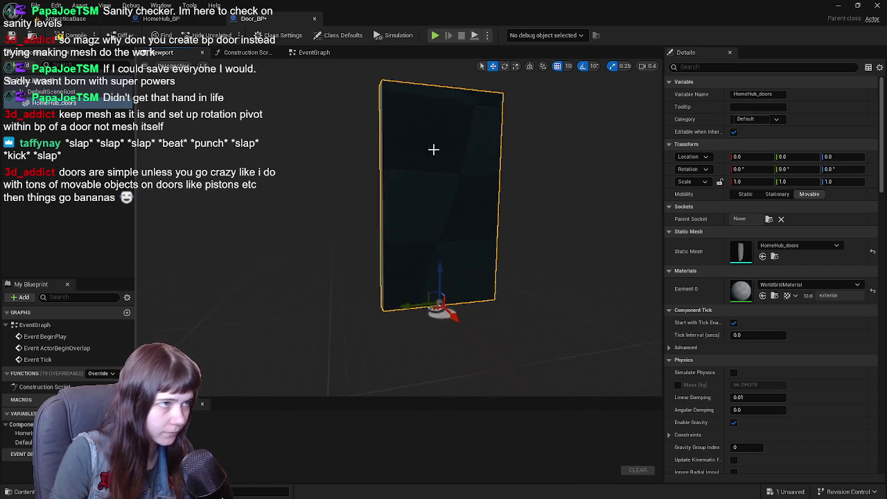
Apply the MI_Exterior material to the Door_BP door mesh's Element 0 and compile.
left_click(170, 21)
left_click(43, 103)
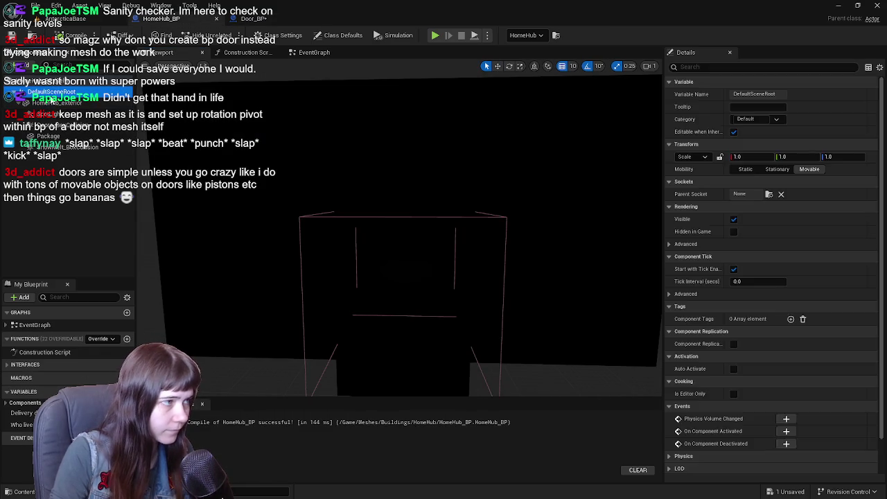
left_click(775, 296)
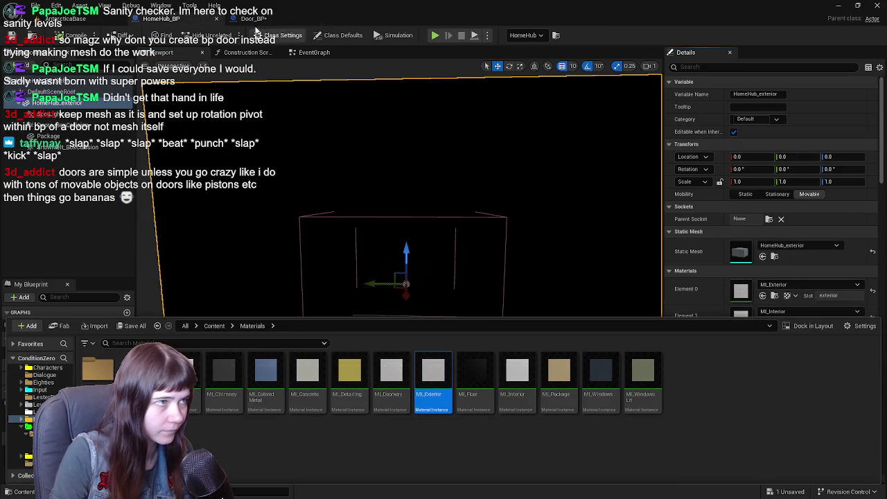
left_click(254, 18)
key("ctrl+space")
mouse_move(433, 381)
left_mouse_down()
mouse_move(744, 290)
mouse_move(797, 290)
left_mouse_up()
left_click(71, 35)
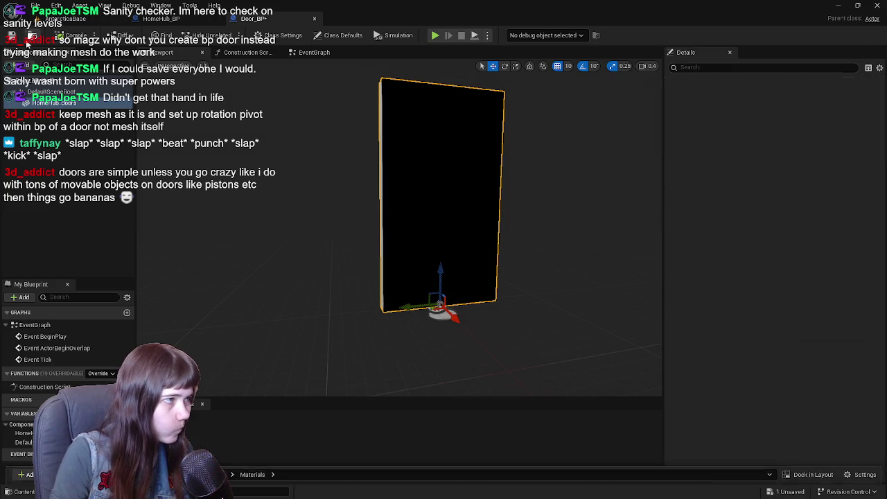
Inspect HomeHub_BP's Doors_BoxCollision box, then select Door_BP's HomeHub_doors component.
left_click(162, 18)
left_click(62, 125)
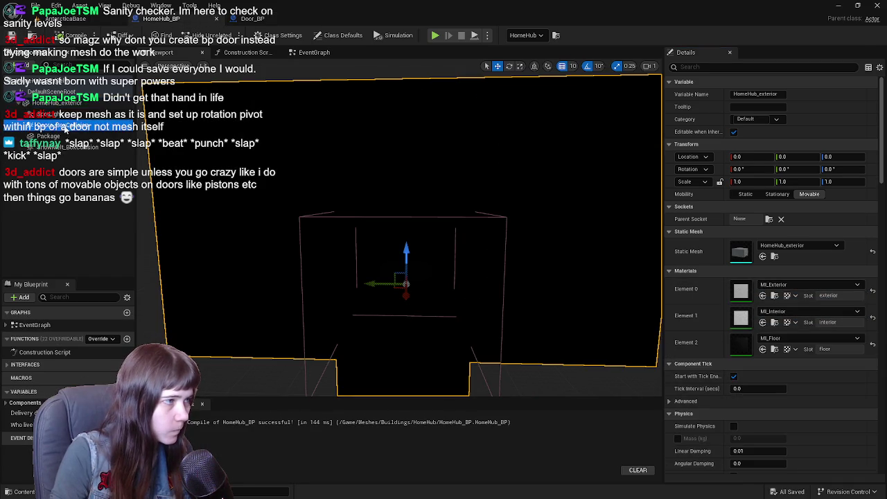
key("f")
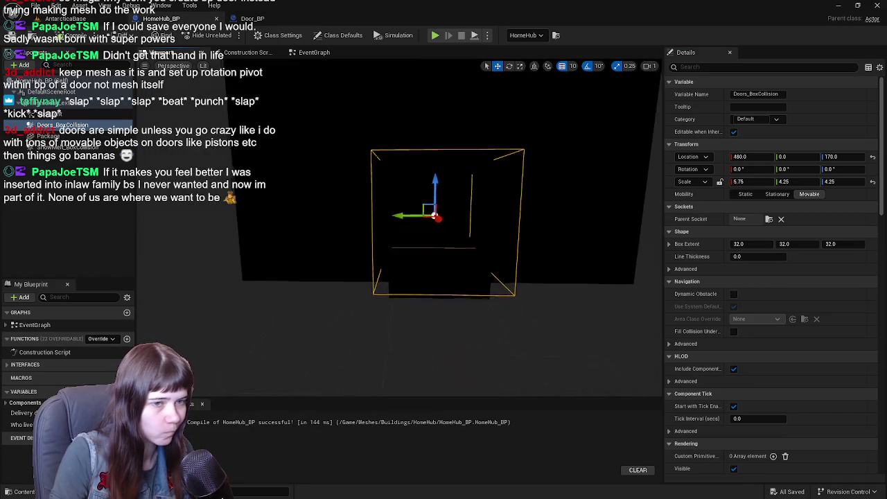
left_click(251, 21)
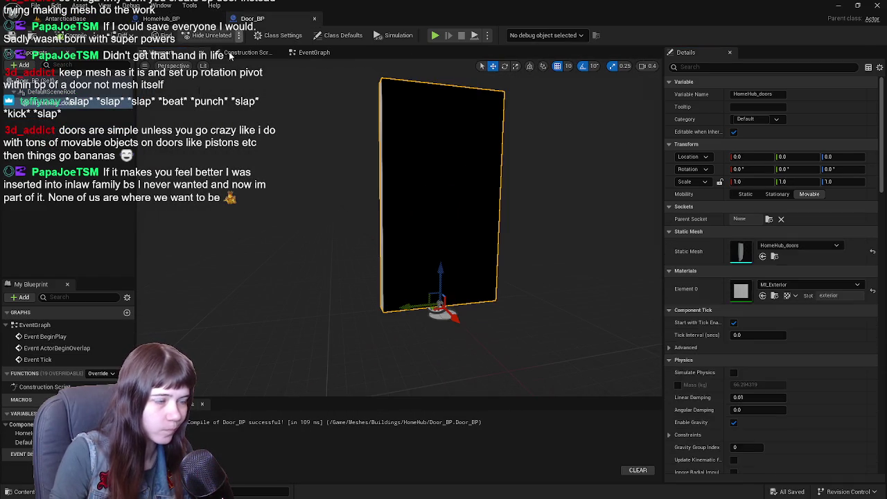
left_click(48, 102)
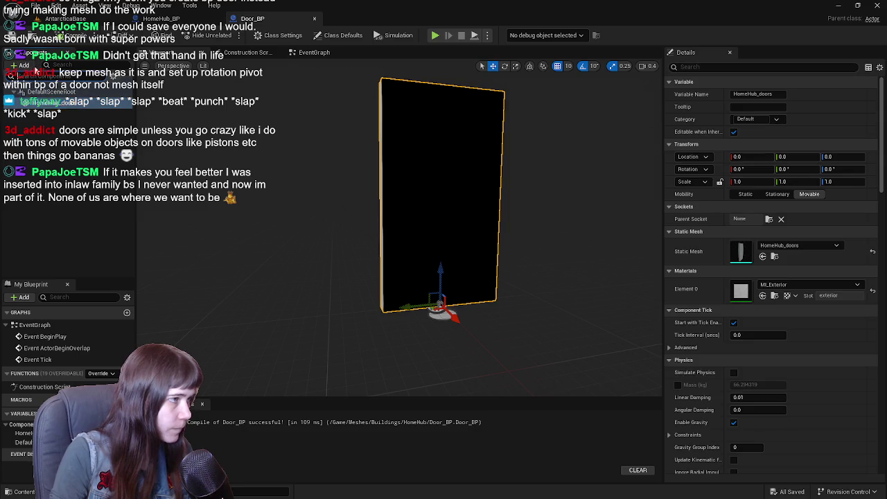
left_click(21, 64)
Add a Box Collision component to Door_BP and rename it DoorsOpen_Collision.
type("box")
left_click(55, 97)
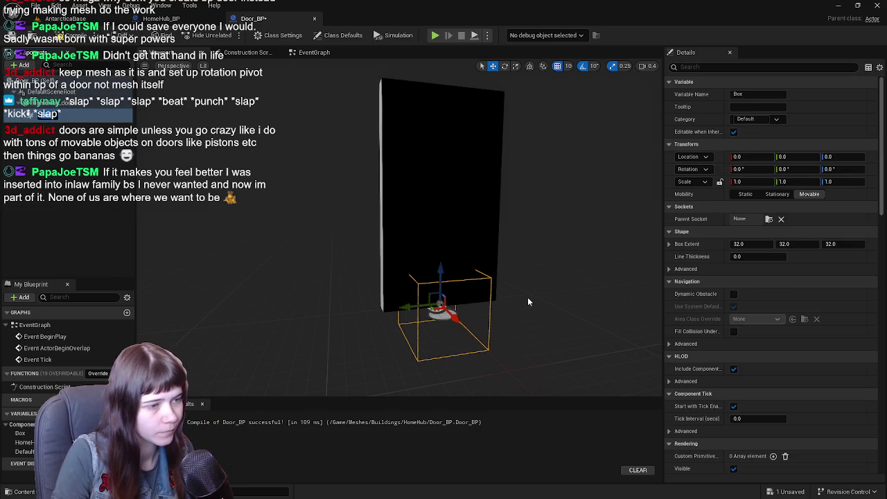
left_click(104, 154)
left_click(47, 115)
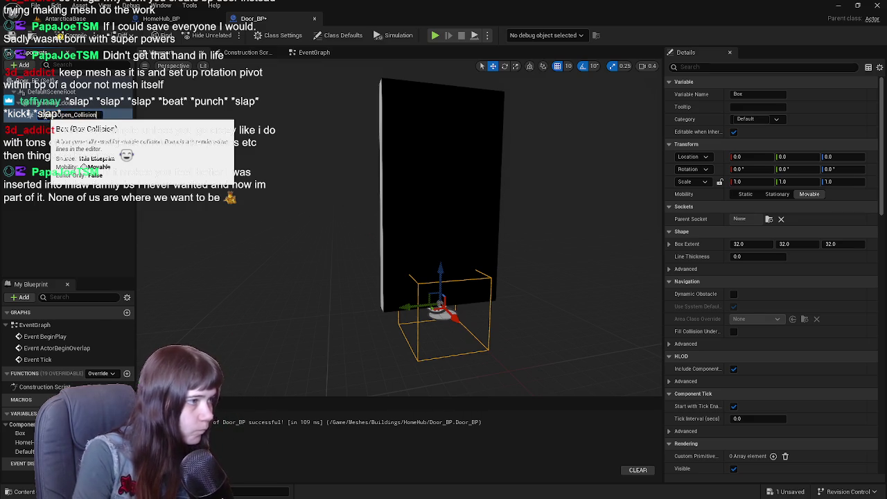
key("Return")
left_click(308, 52)
scroll(746, 336, "down", 15)
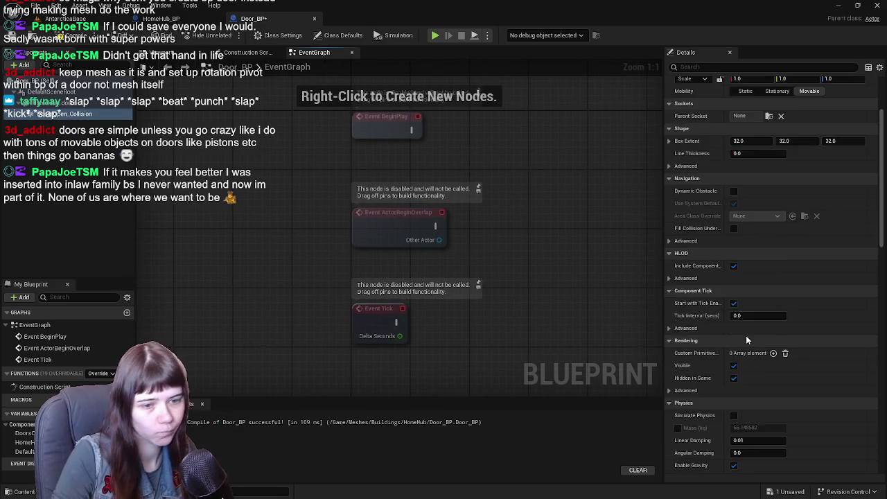
Delete the three default event nodes from Door_BP's event graph.
mouse_move(448, 332)
left_mouse_down()
mouse_move(297, 122)
mouse_move(292, 102)
left_mouse_up()
key("Delete")
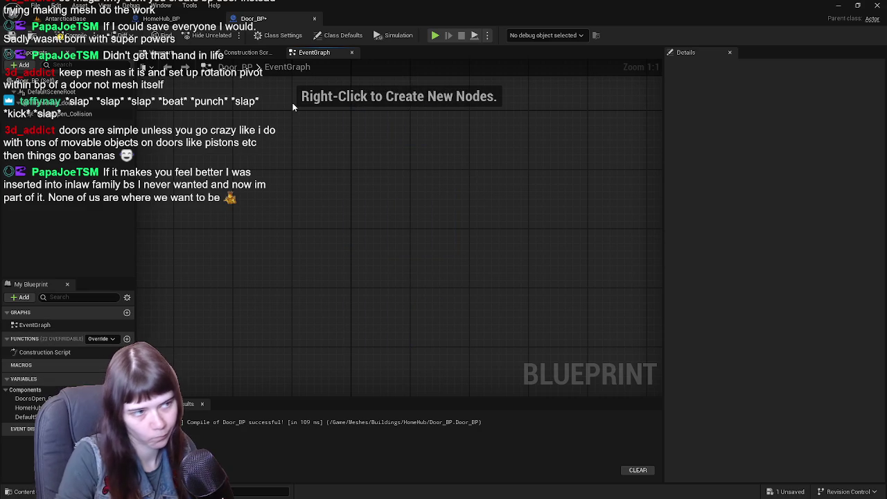
scroll(828, 332, "down", 15)
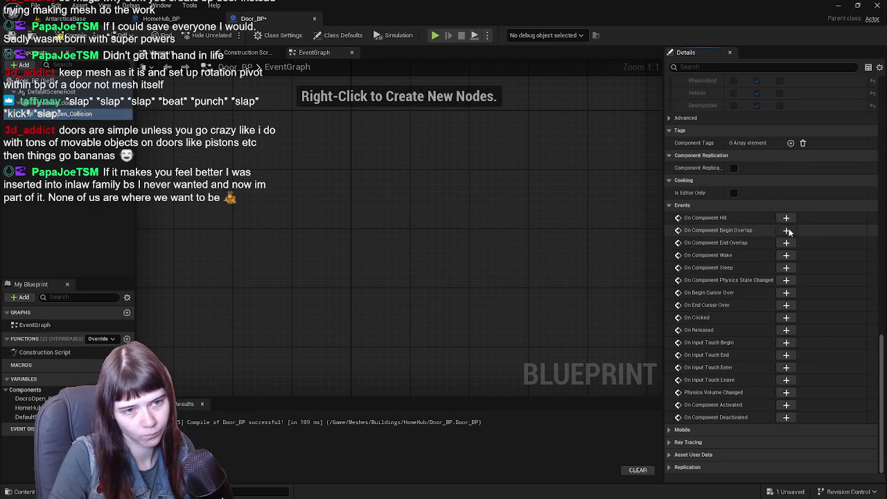
Add On Component Begin Overlap and End Overlap events for DoorsOpen_Collision.
left_click(786, 230)
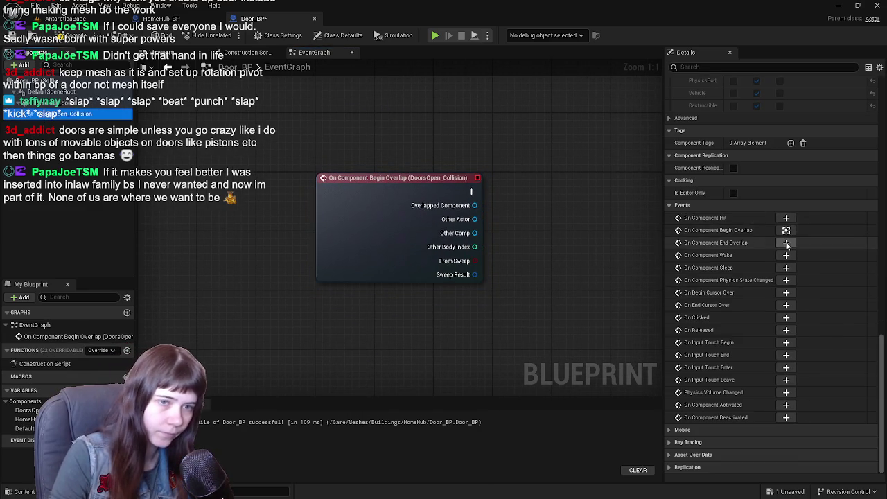
left_click(786, 242)
scroll(527, 181, "down", 1)
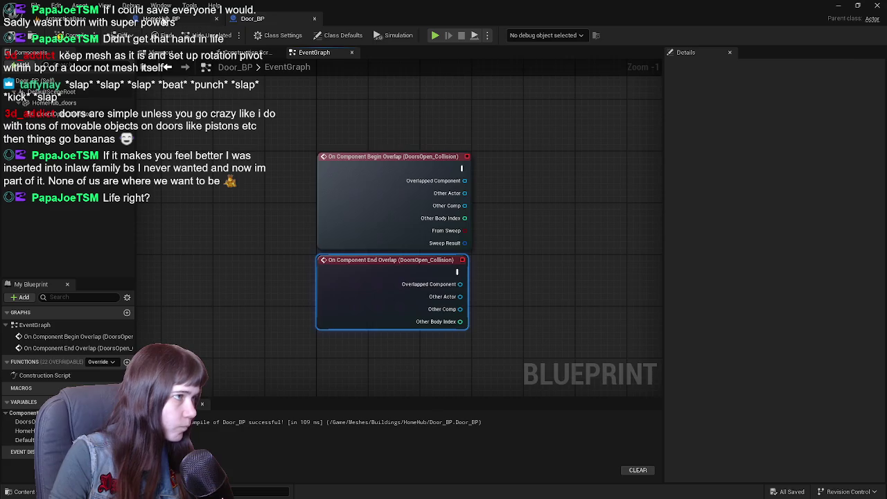
Check HomeHub_BP's event graph for reference, then start adding a node beside the End Overlap event.
left_click(156, 18)
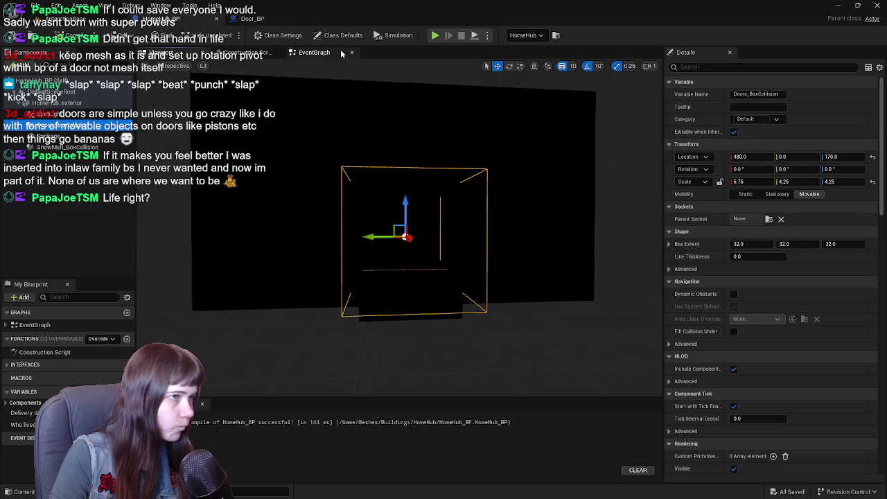
left_click(314, 52)
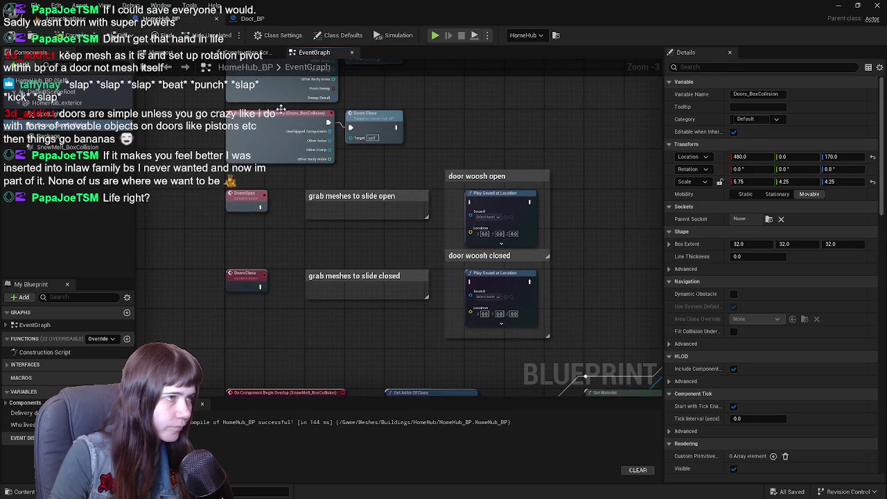
left_click(252, 18)
left_click_drag(392, 349, 373, 235)
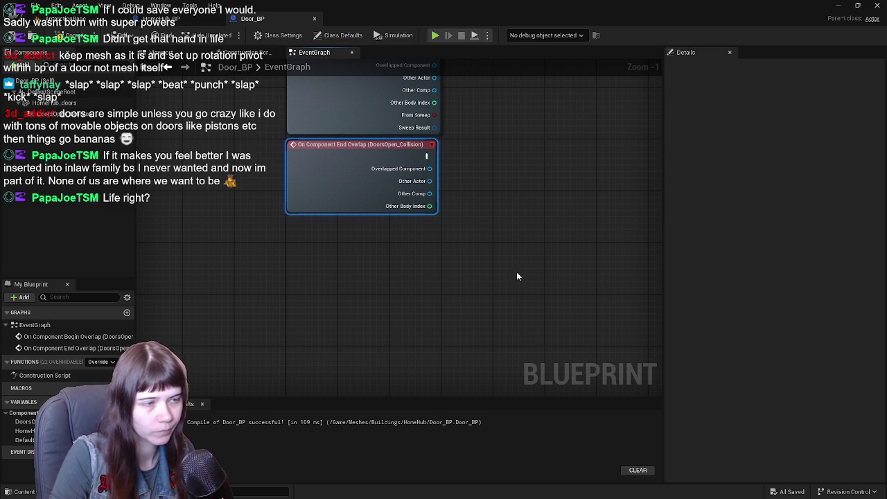
right_click(274, 269)
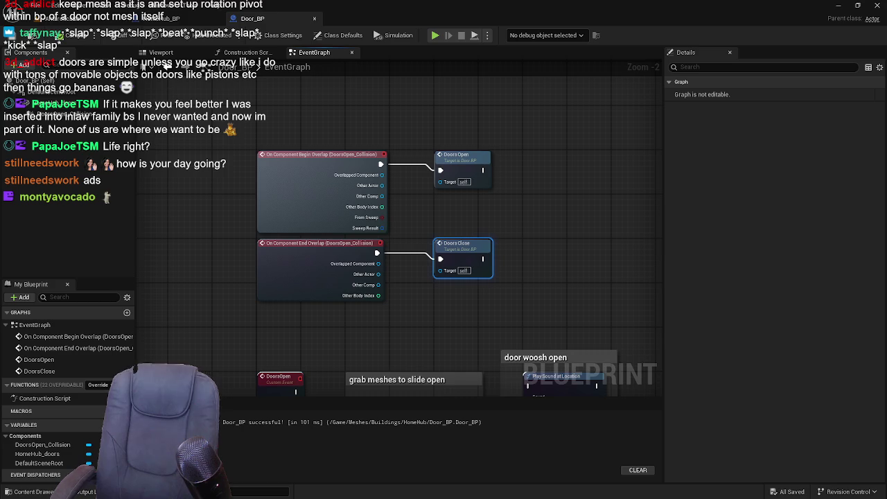